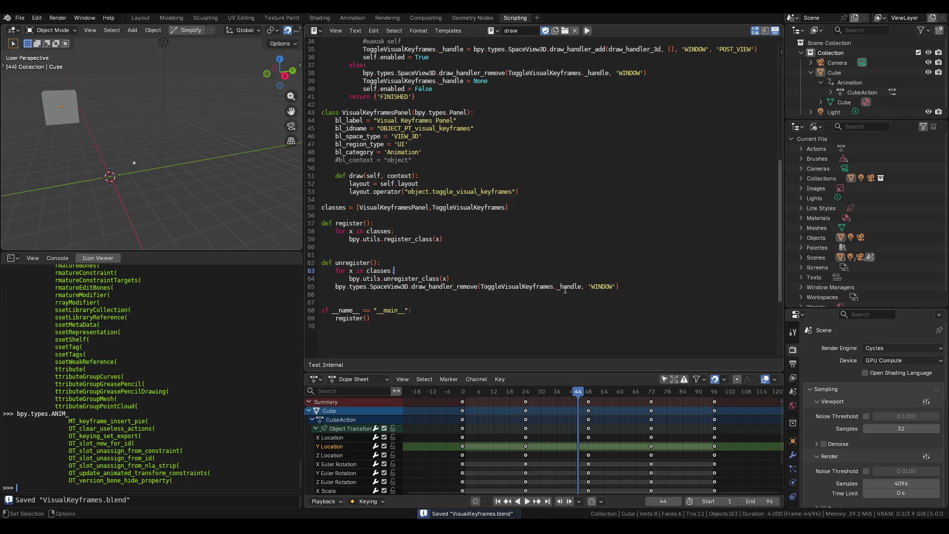
Step: Revert the file to its saved version, discarding unsaved changes
{"action": "left_click", "coordinate": [20, 18]}
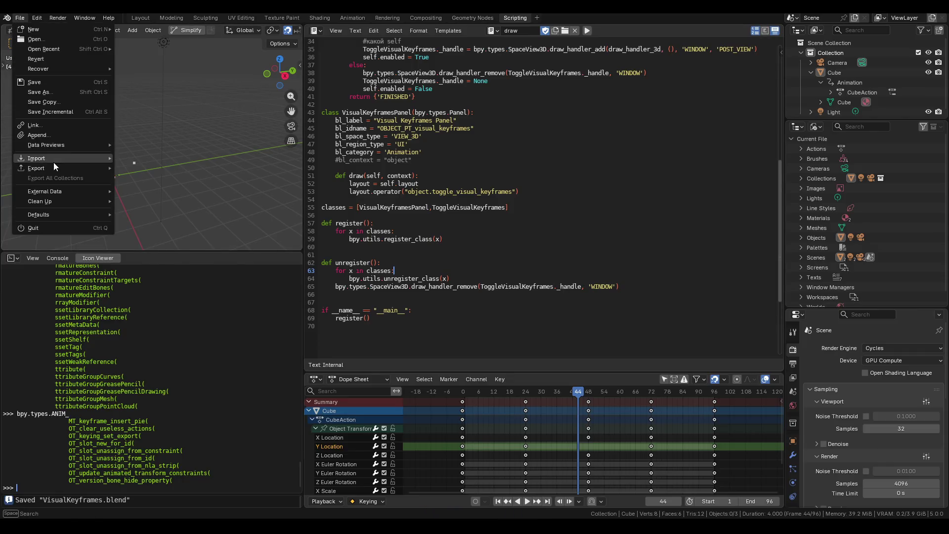
{"action": "left_click", "coordinate": [52, 60]}
{"action": "left_click", "coordinate": [454, 273]}
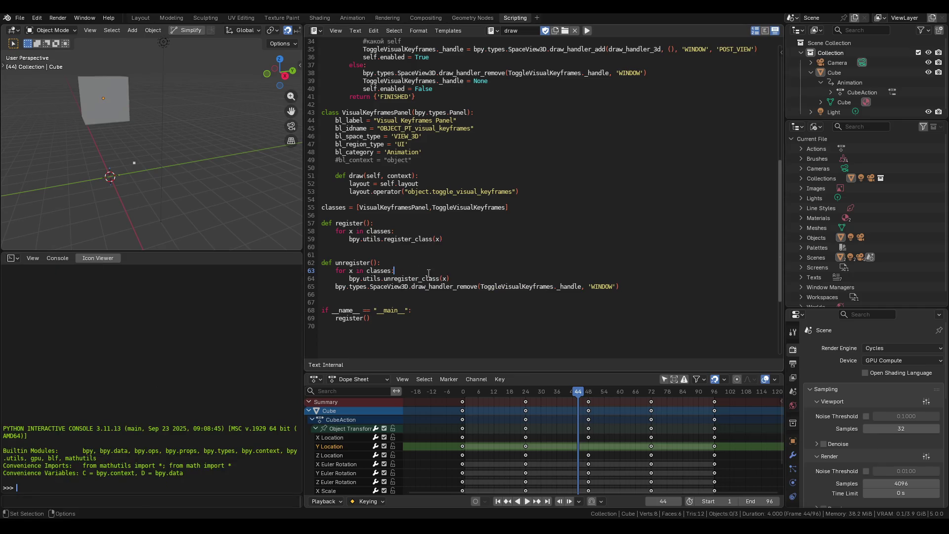
Step: Quit Blender, relaunch it and load VisualKeyframes.blend
{"action": "mouse_move", "coordinate": [180, 181]}
{"action": "middle_mouse_down"}
{"action": "mouse_move", "coordinate": [209, 176]}
{"action": "mouse_move", "coordinate": [177, 182]}
{"action": "middle_mouse_up"}
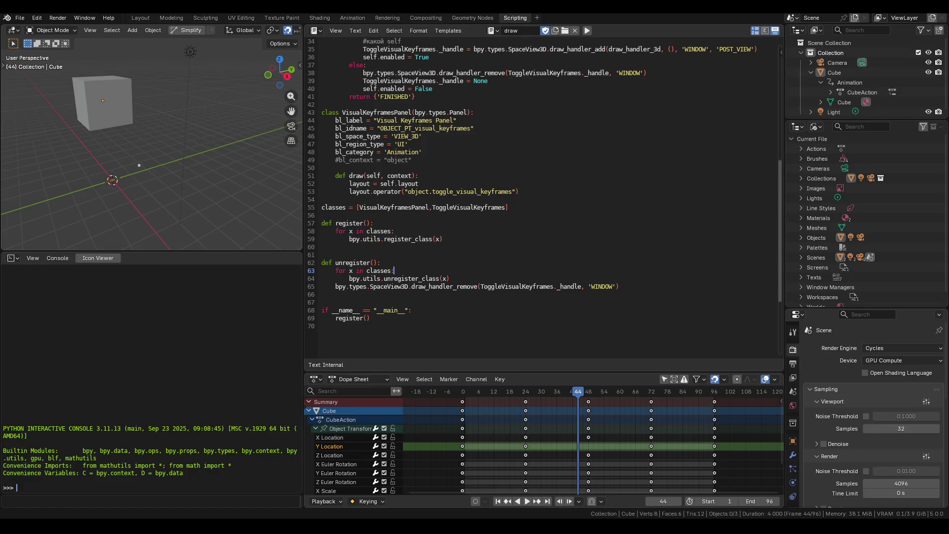
{"action": "key", "text": "ctrl+q"}
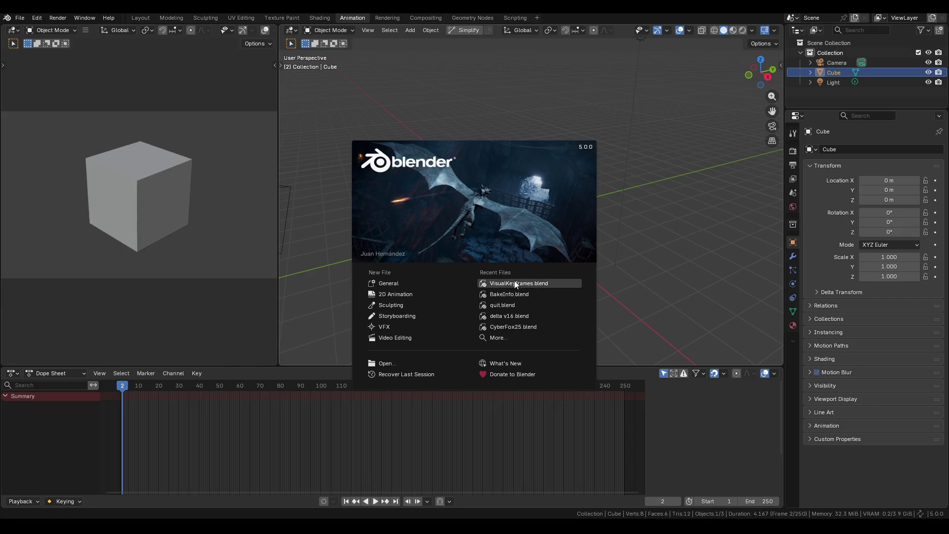
{"action": "left_click", "coordinate": [514, 280]}
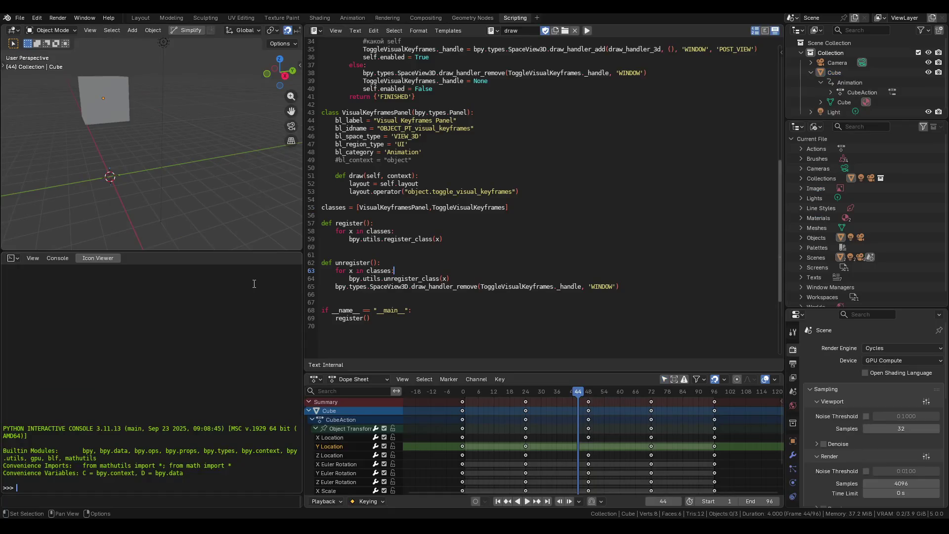
Step: Run the add-on script and turn on ToggleVisualKeyframes in the Visual Keyframes Panel
{"action": "left_click", "coordinate": [588, 31]}
{"action": "middle_click_drag", "start_coordinate": [191, 132], "coordinate": [189, 144]}
{"action": "key", "text": "n"}
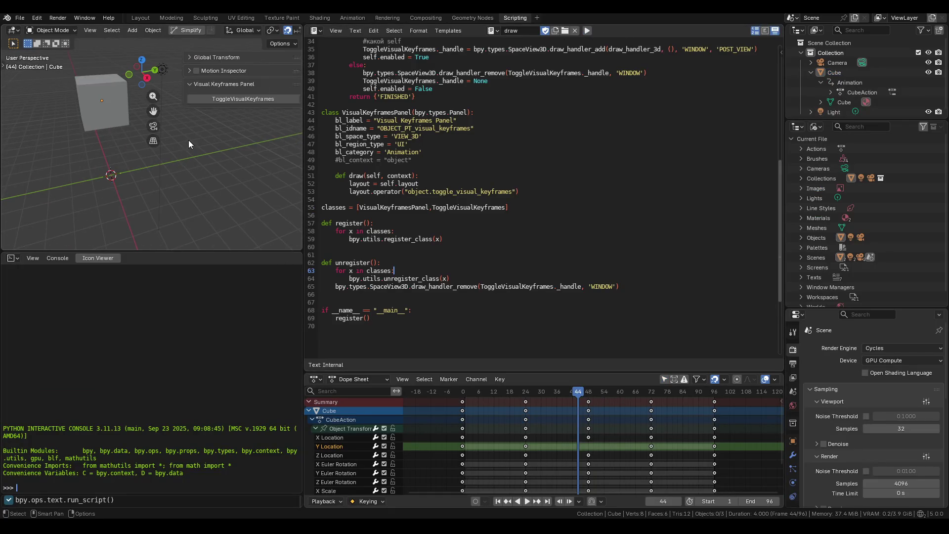
{"action": "left_click", "coordinate": [236, 100]}
{"action": "key", "text": "n"}
Step: Orbit the 3D viewport to inspect the drawn keyframe points
{"action": "mouse_move", "coordinate": [85, 156]}
{"action": "middle_mouse_down"}
{"action": "mouse_move", "coordinate": [163, 165]}
{"action": "mouse_move", "coordinate": [113, 164]}
{"action": "middle_mouse_up"}
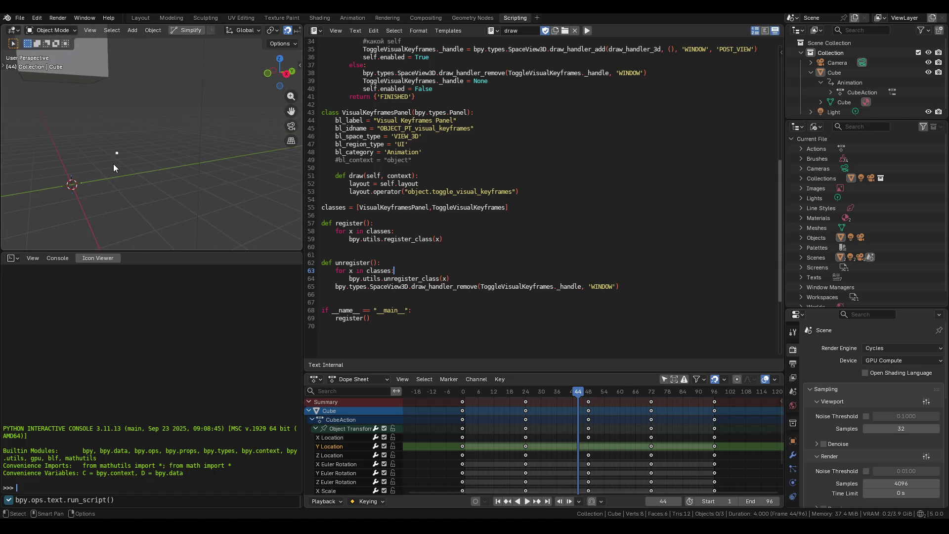
{"action": "mouse_move", "coordinate": [188, 147]}
{"action": "middle_mouse_down"}
{"action": "mouse_move", "coordinate": [165, 152]}
{"action": "mouse_move", "coordinate": [203, 161]}
{"action": "mouse_move", "coordinate": [194, 183]}
{"action": "mouse_move", "coordinate": [245, 191]}
{"action": "mouse_move", "coordinate": [260, 102]}
{"action": "middle_mouse_up"}
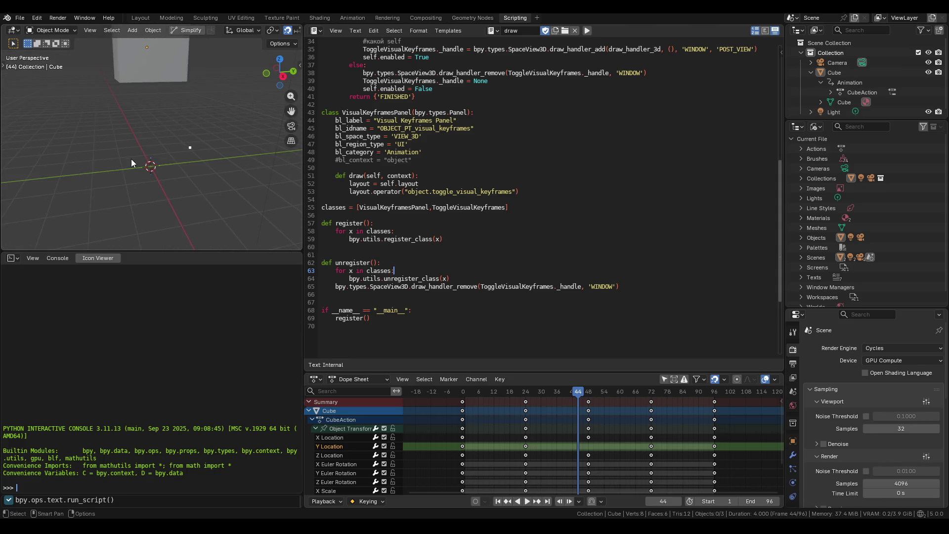
{"action": "middle_click_drag", "start_coordinate": [131, 159], "coordinate": [225, 134]}
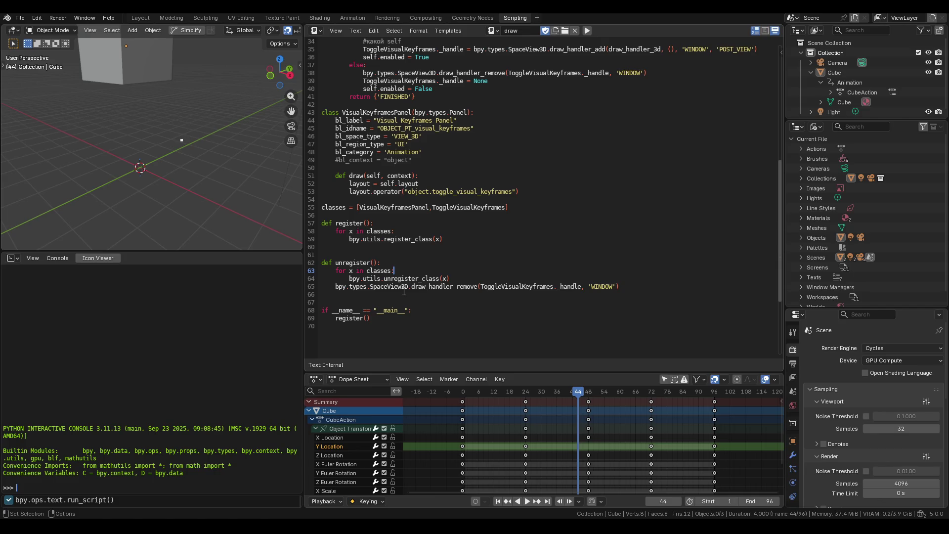
Step: Review the draw-handler code, selecting _handle in the draw_handler_remove call
{"action": "double_click", "coordinate": [513, 286]}
{"action": "scroll", "coordinate": [544, 306], "scroll_direction": "up", "scroll_amount": 2}
{"action": "double_click", "coordinate": [569, 335]}
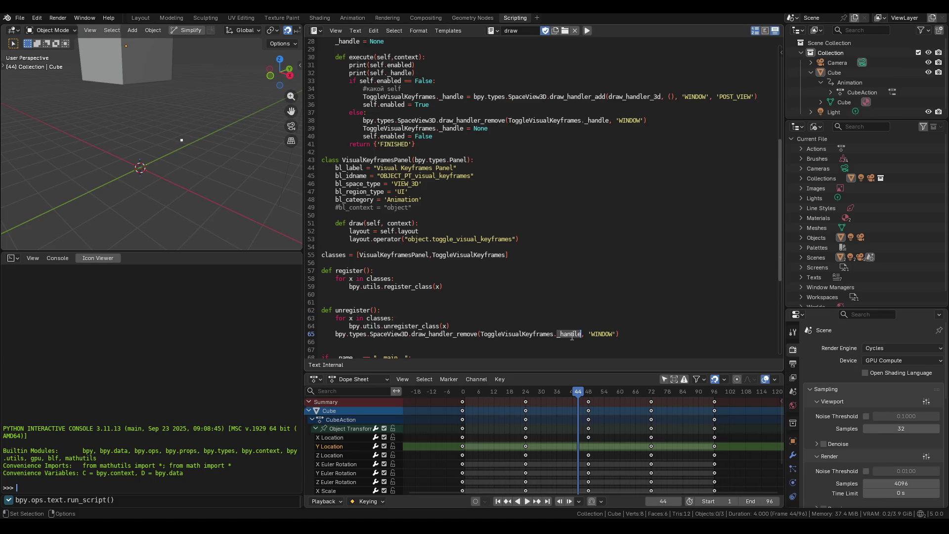
{"action": "left_click", "coordinate": [596, 334]}
{"action": "mouse_move", "coordinate": [178, 173]}
{"action": "middle_mouse_down"}
{"action": "mouse_move", "coordinate": [212, 167]}
{"action": "mouse_move", "coordinate": [183, 166]}
{"action": "middle_mouse_up"}
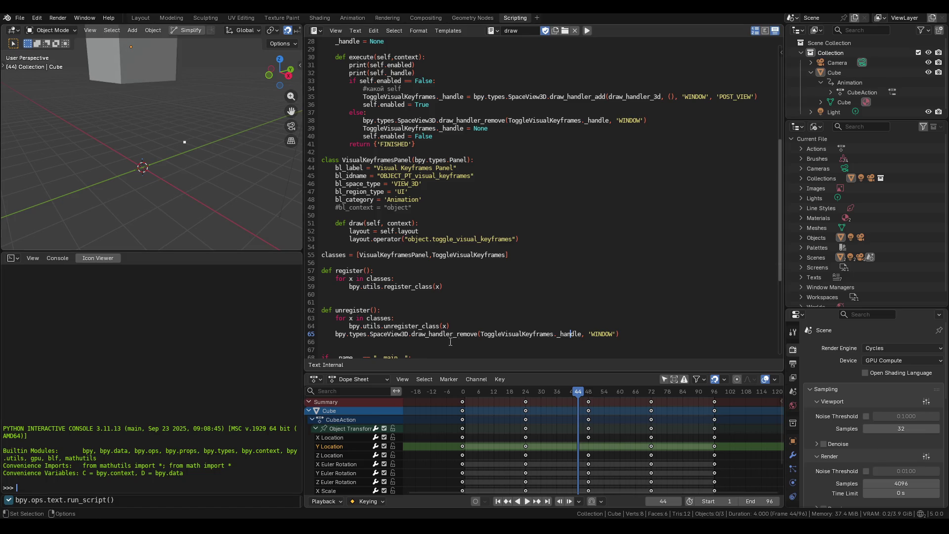
{"action": "scroll", "coordinate": [456, 341], "scroll_direction": "up", "scroll_amount": 1}
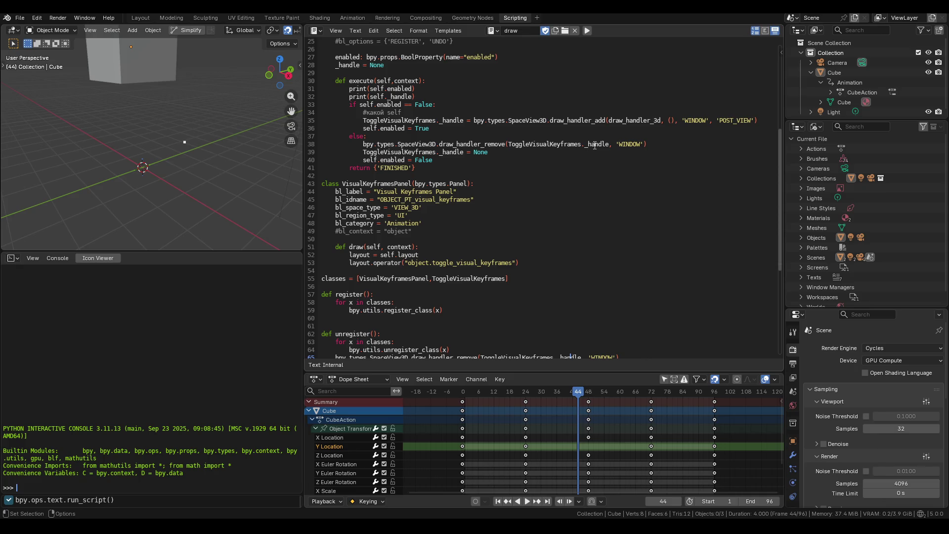
Step: Check the gpu_extras.batch API page in the browser, then return to Blender's Window menu
{"action": "key", "text": "alt+Tab"}
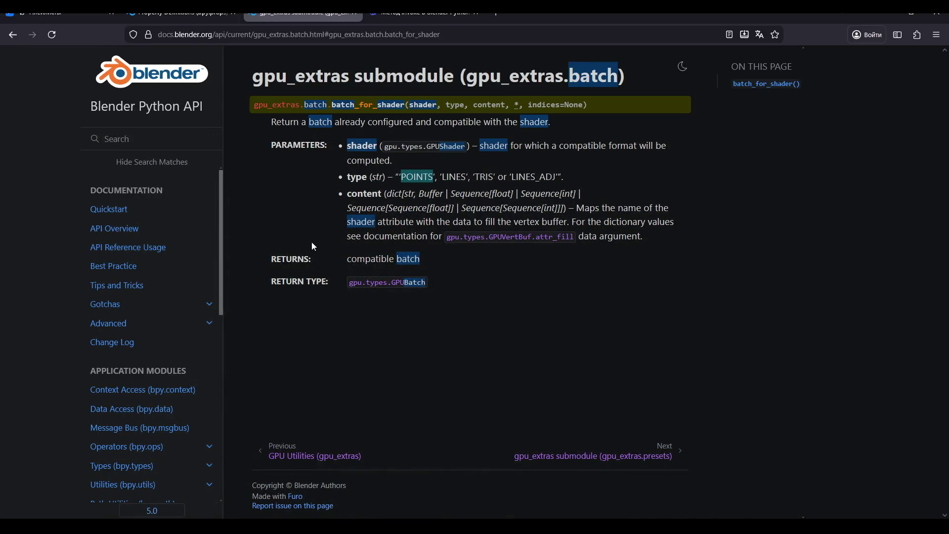
{"action": "key", "text": "alt+Tab"}
{"action": "left_click", "coordinate": [84, 17]}
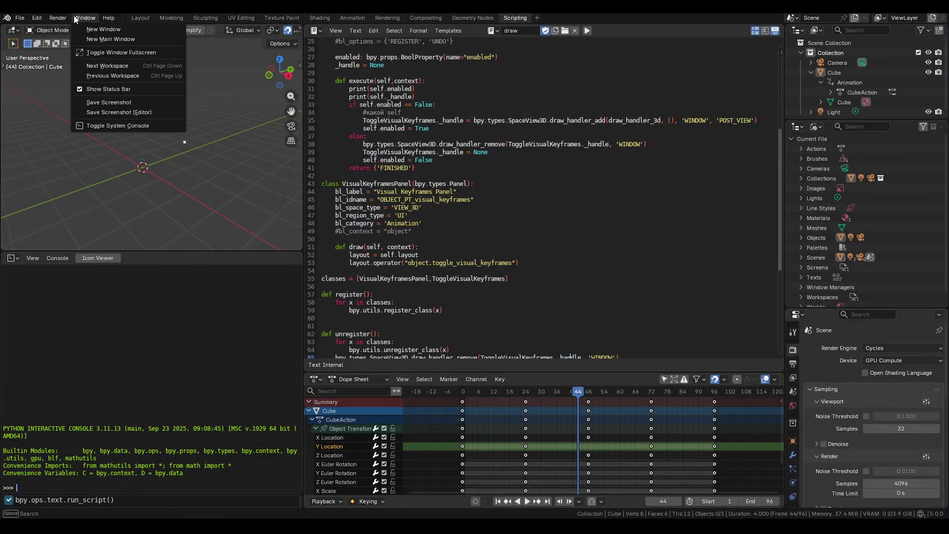
Step: Open the system console via Window > Toggle System Console and move it aside
{"action": "left_click", "coordinate": [129, 126]}
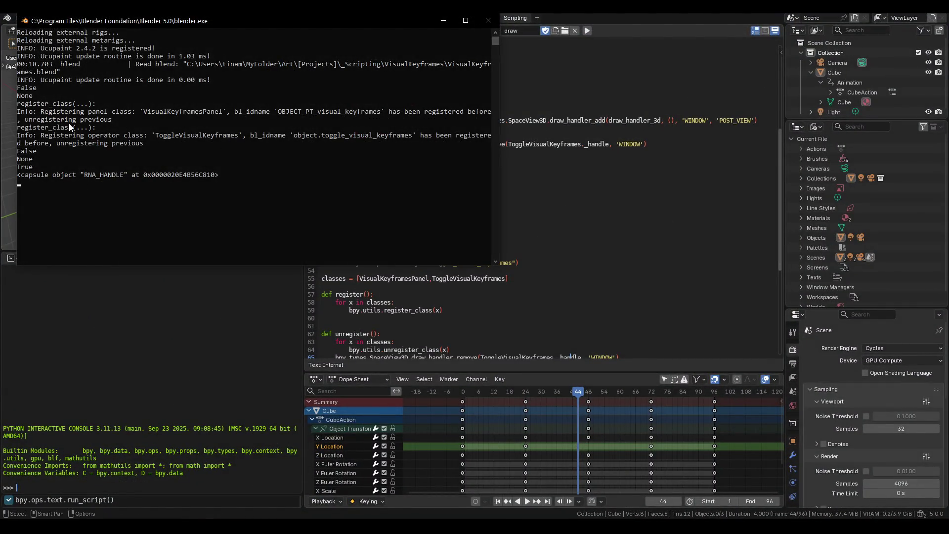
{"action": "mouse_move", "coordinate": [113, 21]}
{"action": "left_mouse_down"}
{"action": "mouse_move", "coordinate": [217, 26]}
{"action": "mouse_move", "coordinate": [437, 112]}
{"action": "left_mouse_up"}
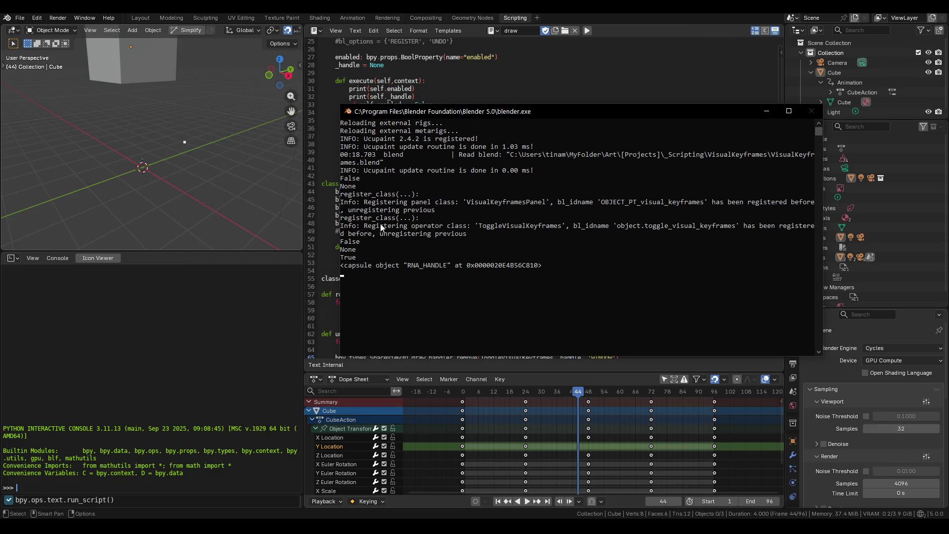
{"action": "mouse_move", "coordinate": [358, 208]}
{"action": "left_mouse_down"}
{"action": "mouse_move", "coordinate": [430, 210]}
{"action": "mouse_move", "coordinate": [353, 207]}
{"action": "left_mouse_up"}
Step: Select the 'unregistering' re-registration messages in the console log, then return to the script editor
{"action": "double_click", "coordinate": [353, 206]}
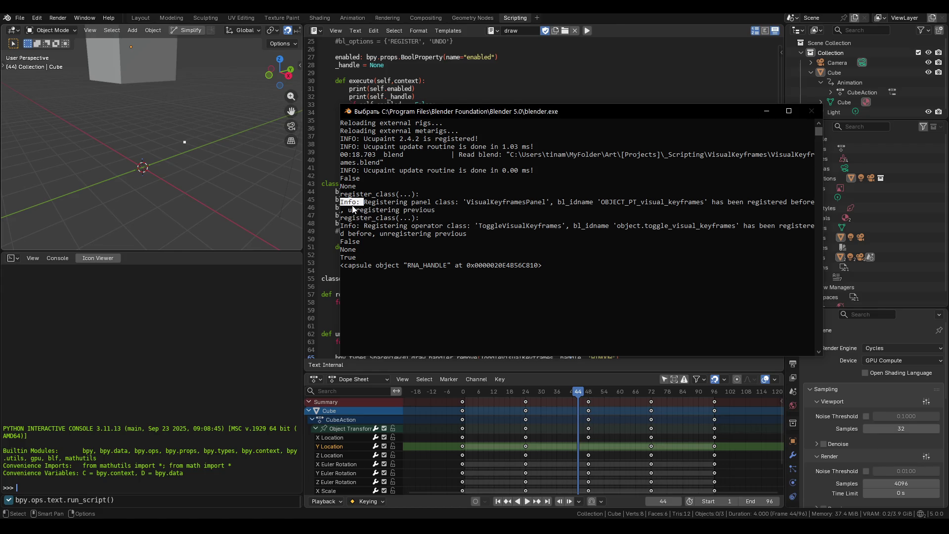
{"action": "double_click", "coordinate": [354, 212]}
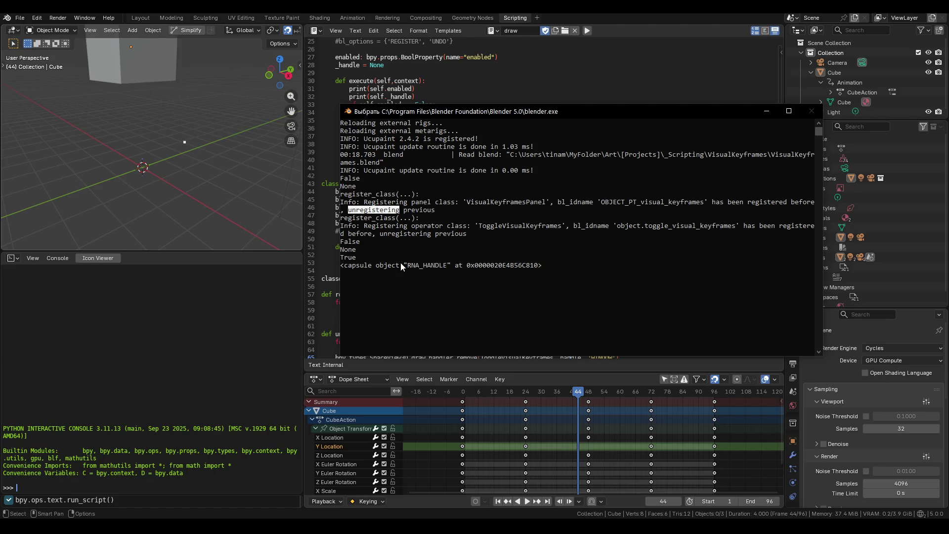
{"action": "key", "text": "ctrl+c"}
{"action": "left_click", "coordinate": [336, 79]}
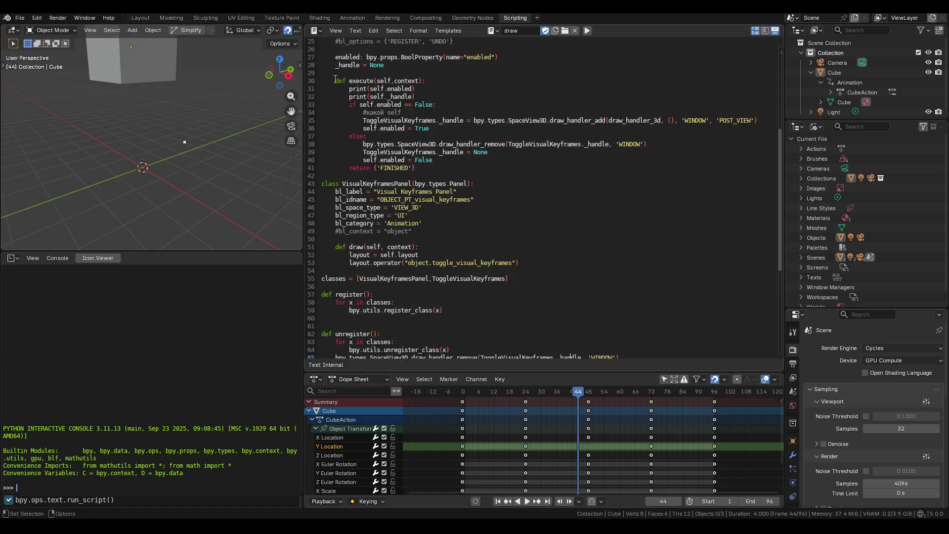
{"action": "left_click", "coordinate": [20, 18]}
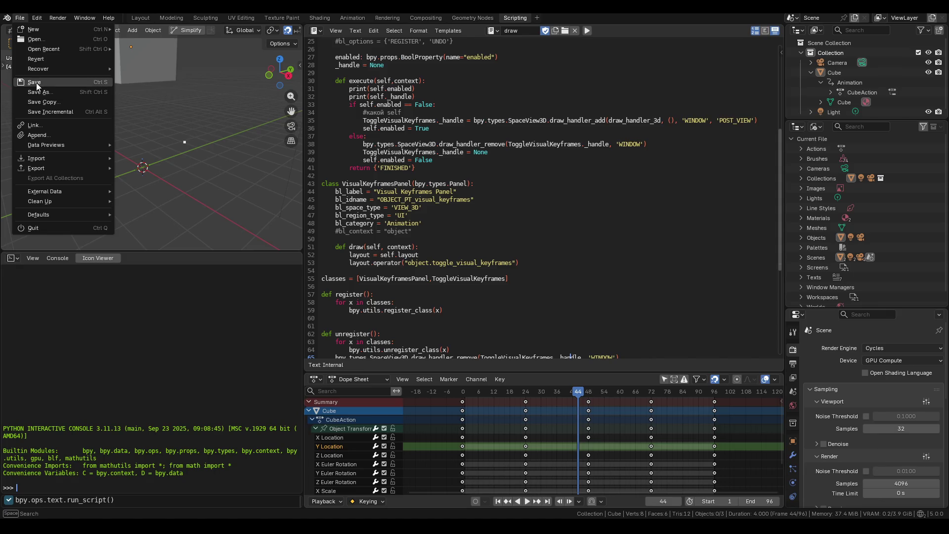
Step: Save VisualKeyframes.blend and look at the API docs in the browser
{"action": "left_click", "coordinate": [36, 82]}
{"action": "scroll", "coordinate": [429, 218], "scroll_direction": "down", "scroll_amount": 5}
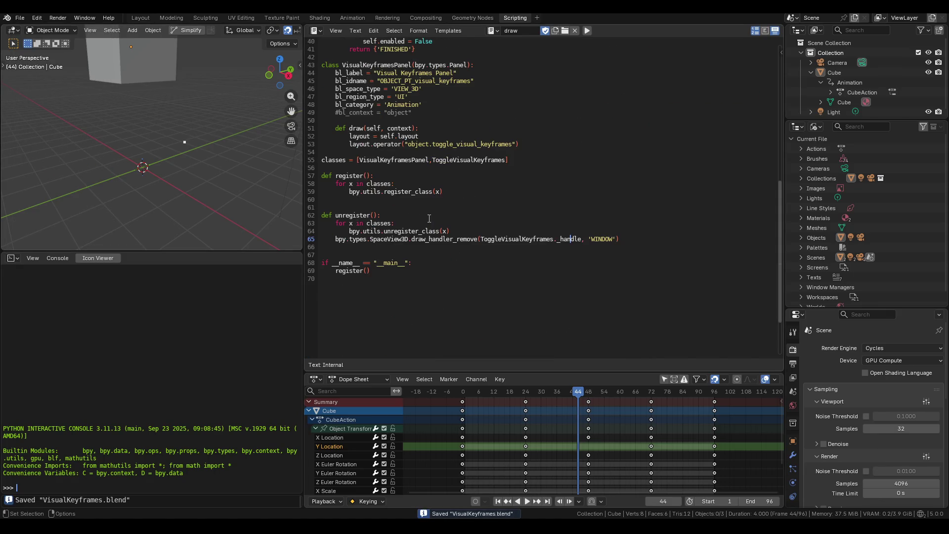
{"action": "key", "text": "alt+Tab"}
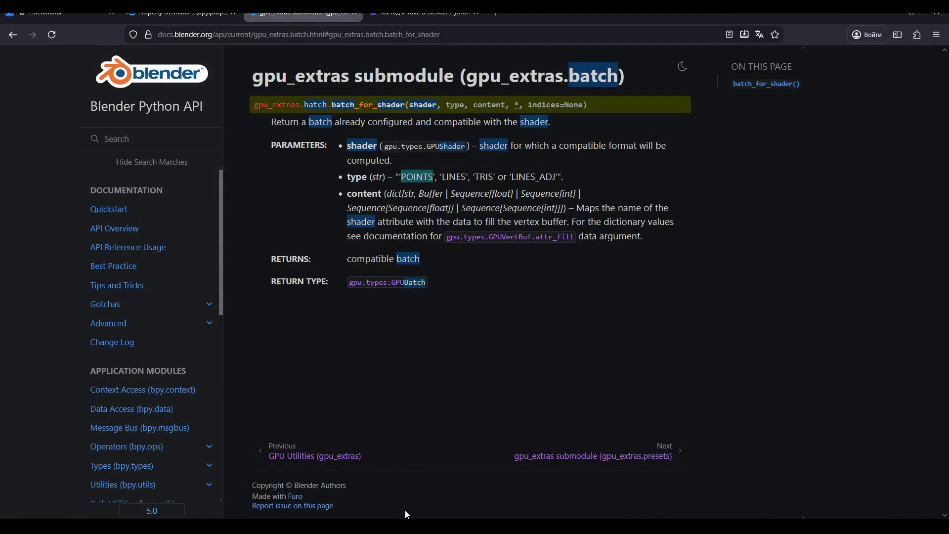
Step: After restarting Blender, open VisualKeyframes.blend from Recent Files on the splash screen
{"action": "key", "text": "XF86AudioLowerVolume"}
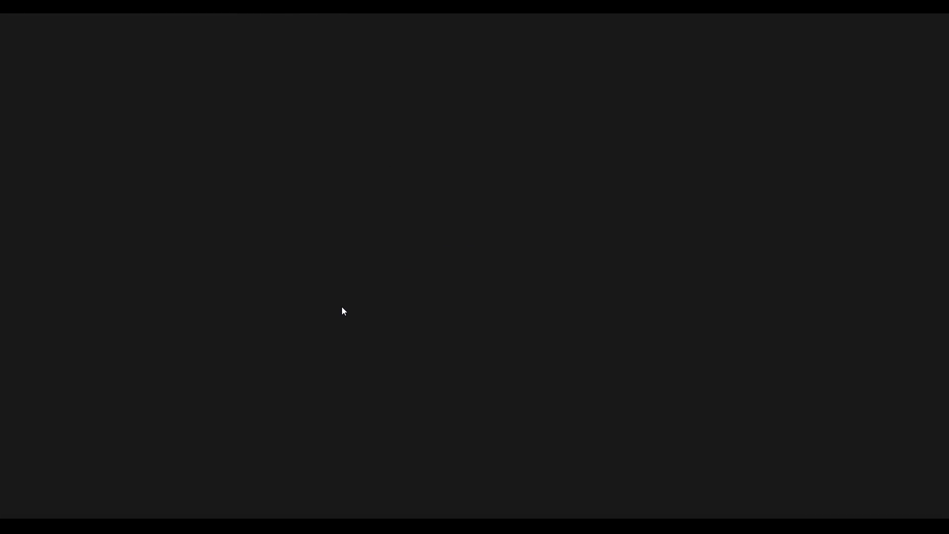
{"action": "key", "text": "XF86AudioLowerVolume"}
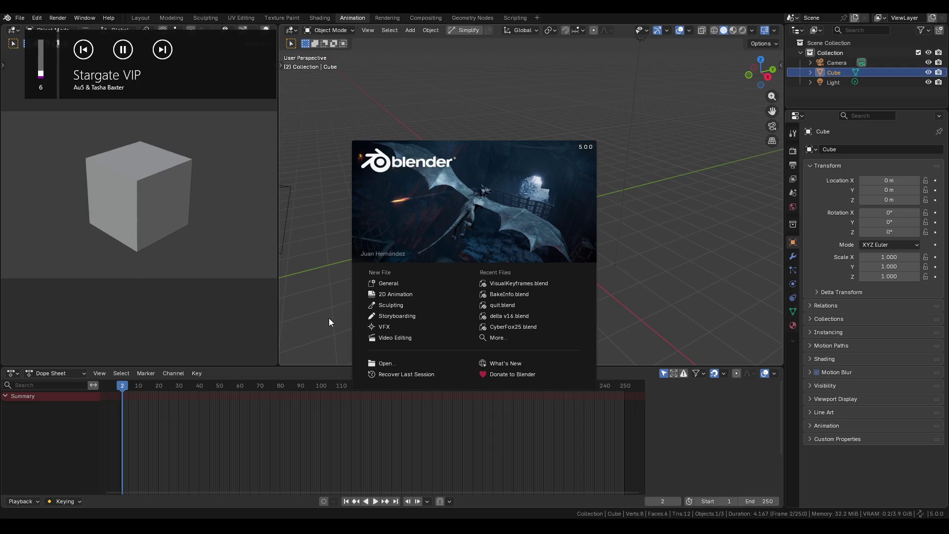
{"action": "left_click", "coordinate": [496, 282]}
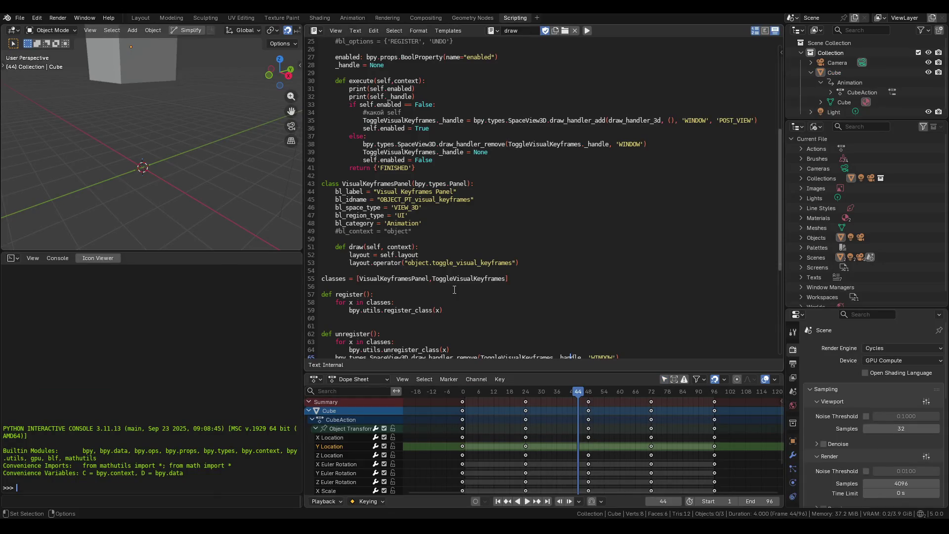
Step: Review the unregister code around the draw_handler_remove call on line 65
{"action": "scroll", "coordinate": [432, 273], "scroll_direction": "down", "scroll_amount": 6}
{"action": "left_click_drag", "start_coordinate": [334, 214], "coordinate": [618, 216]}
{"action": "scroll", "coordinate": [613, 222], "scroll_direction": "up", "scroll_amount": 5}
{"action": "left_click", "coordinate": [601, 237]}
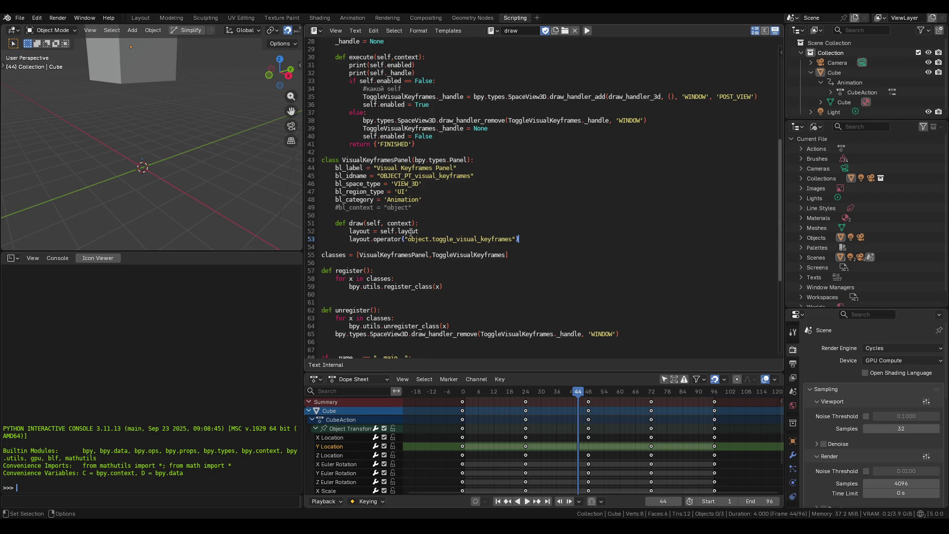
{"action": "scroll", "coordinate": [483, 123], "scroll_direction": "up", "scroll_amount": 3}
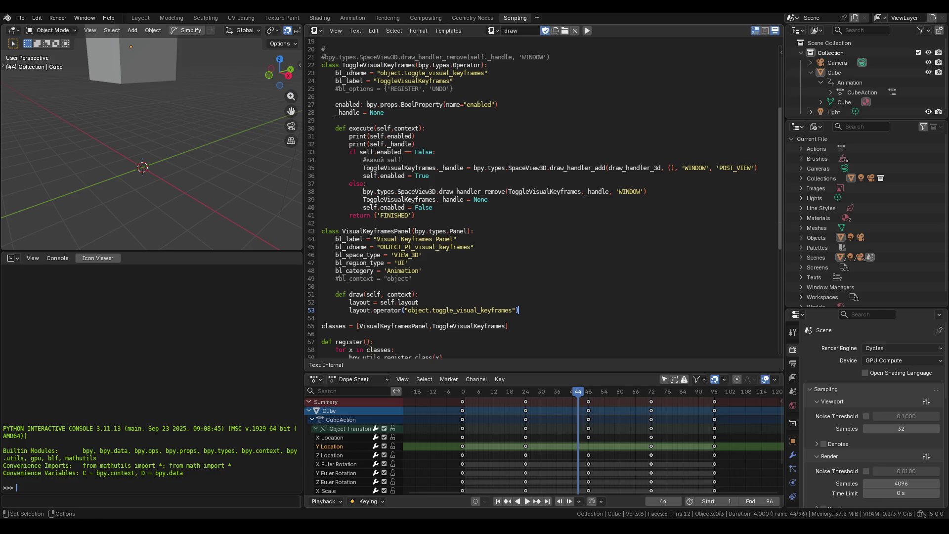
{"action": "scroll", "coordinate": [411, 195], "scroll_direction": "down", "scroll_amount": 5}
Step: Move the draw_handler_remove line to the top of unregister()
{"action": "left_click_drag", "start_coordinate": [637, 291], "coordinate": [327, 287]}
{"action": "key", "text": "BackSpace"}
{"action": "left_click", "coordinate": [394, 261]}
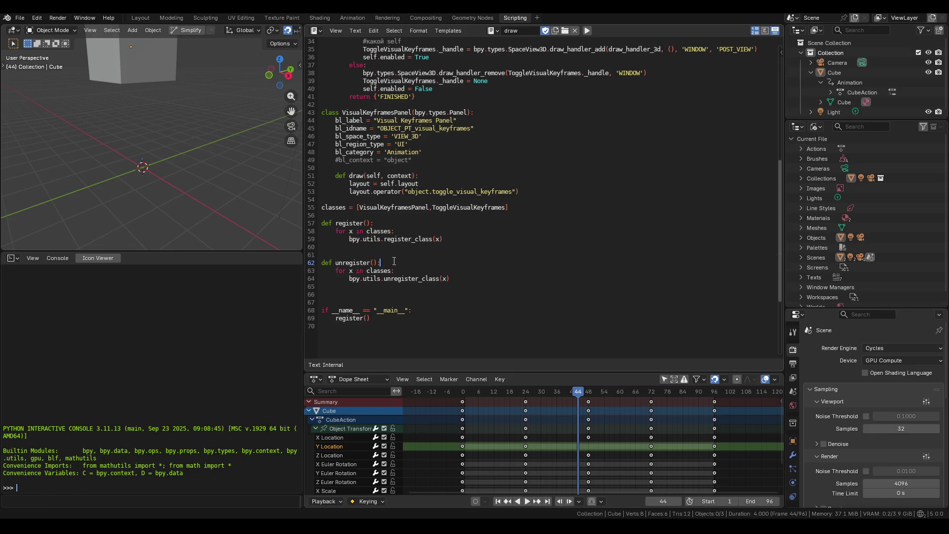
{"action": "key", "text": "Return"}
{"action": "key", "text": "ctrl+v"}
Step: Type a Russian comment above the pasted call noting handlers must be removed before classes
{"action": "key", "text": "Up"}
{"action": "key", "text": "Return"}
{"action": "type", "text": "#"}
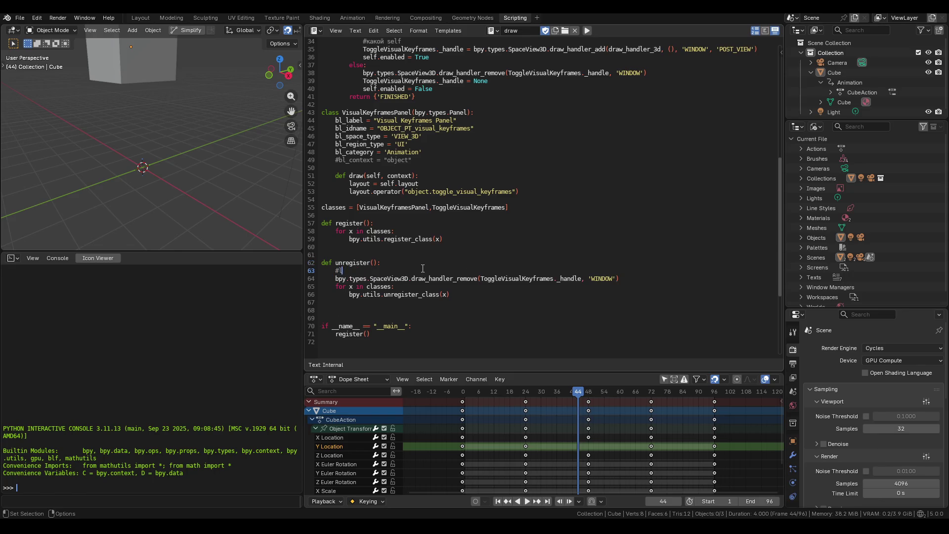
{"action": "type", "text": "lf потому что надо"}
{"action": "key", "text": "BackSpace"}
{"action": "type", "text": "блядь"}
{"action": "type", "text": " переменные д"}
{"action": "type", "text": "о классов удаля"}
{"action": "type", "text": "ть долбоеб"}
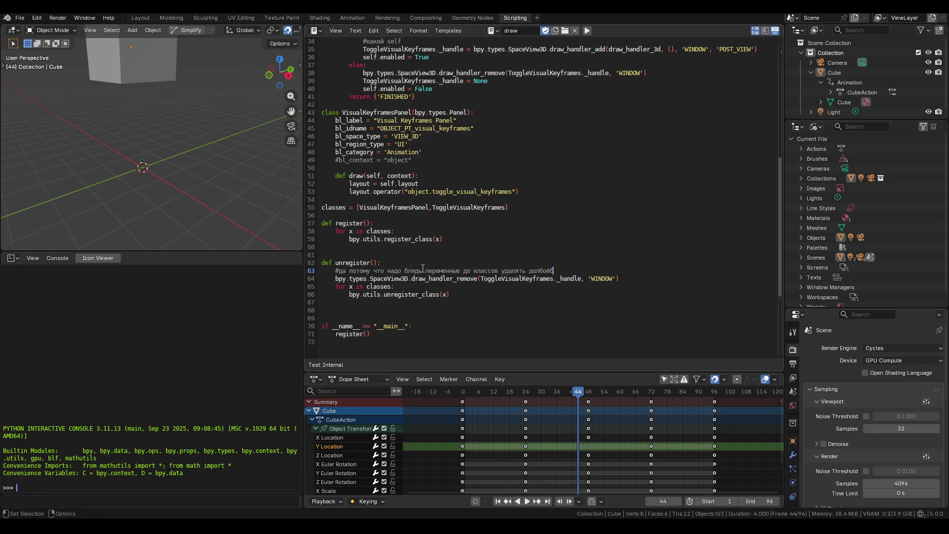
Step: Delete the Russian comment line and its empty line 63 from unregister()
{"action": "scroll", "coordinate": [423, 267], "scroll_direction": "up", "scroll_amount": 6, "text": "ctrl"}
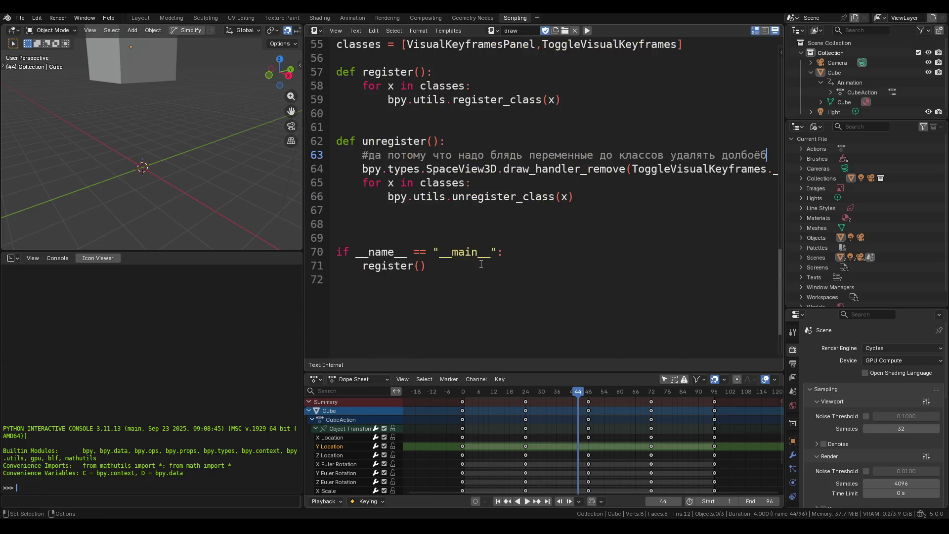
{"action": "scroll", "coordinate": [481, 261], "scroll_direction": "up", "scroll_amount": 1, "text": "ctrl"}
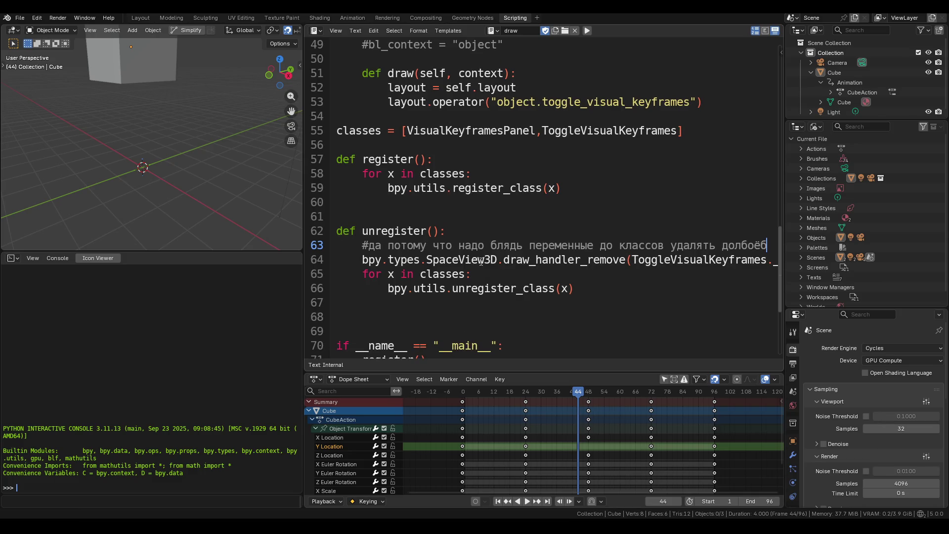
{"action": "scroll", "coordinate": [481, 262], "scroll_direction": "down", "scroll_amount": 5, "text": "ctrl"}
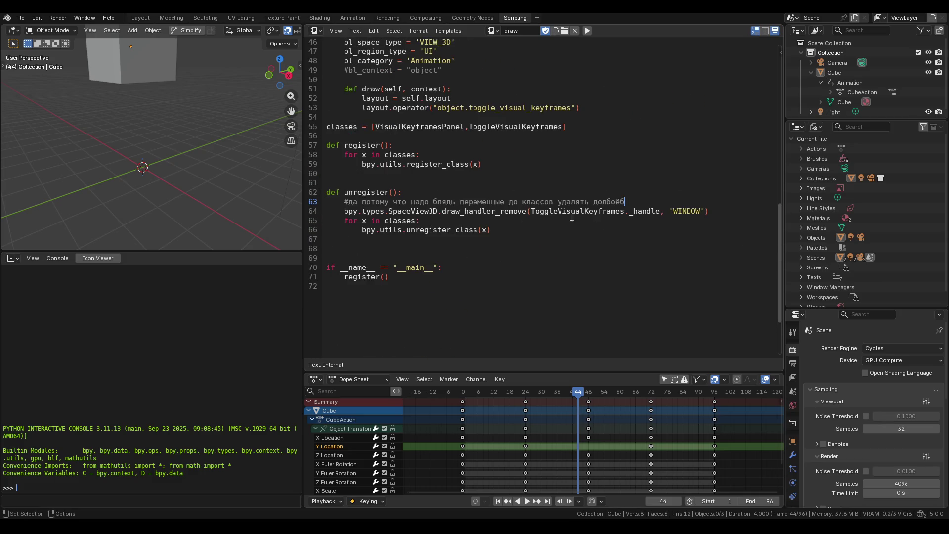
{"action": "triple_click", "coordinate": [633, 200]}
{"action": "key", "text": "BackSpace"}
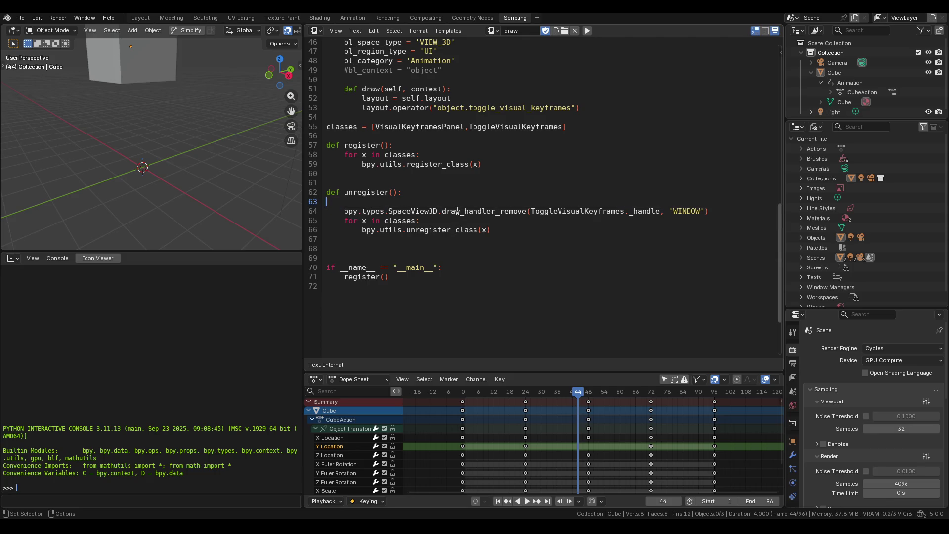
{"action": "key", "text": "BackSpace"}
{"action": "scroll", "coordinate": [456, 207], "scroll_direction": "up", "scroll_amount": 2}
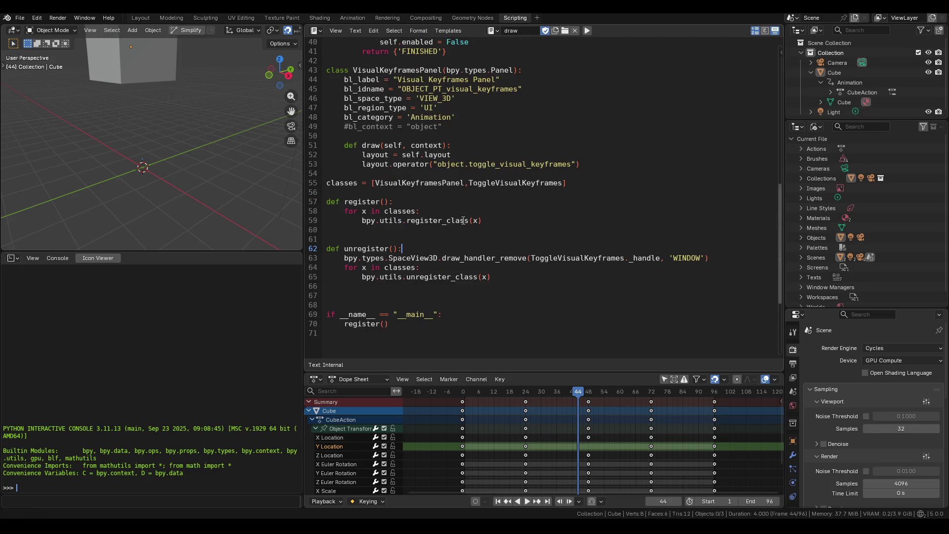
{"action": "left_click", "coordinate": [782, 52]}
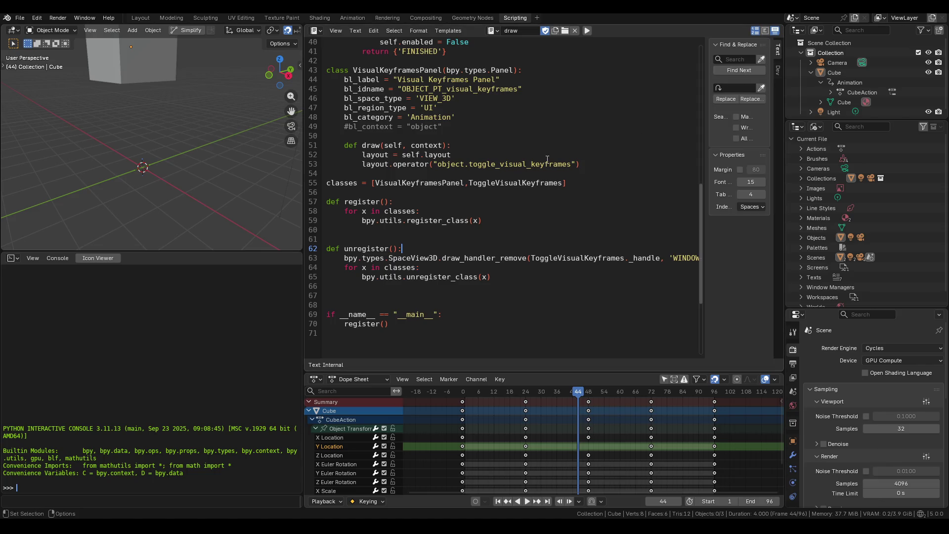
Step: Hide the Text Editor sidebar, run the script and show the viewport's Visual Keyframes Panel
{"action": "scroll", "coordinate": [548, 160], "scroll_direction": "down", "scroll_amount": 2, "text": "ctrl"}
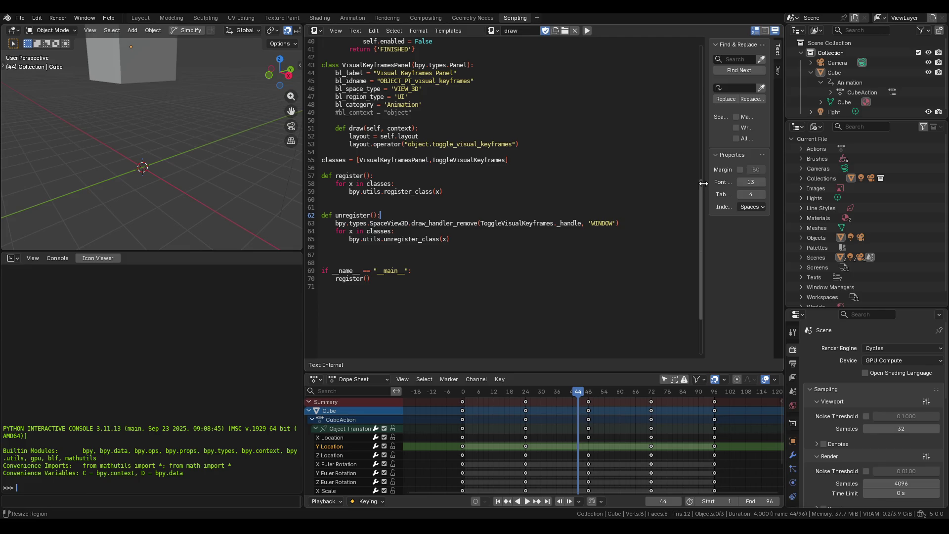
{"action": "key", "text": "ctrl+t"}
{"action": "left_click", "coordinate": [587, 31]}
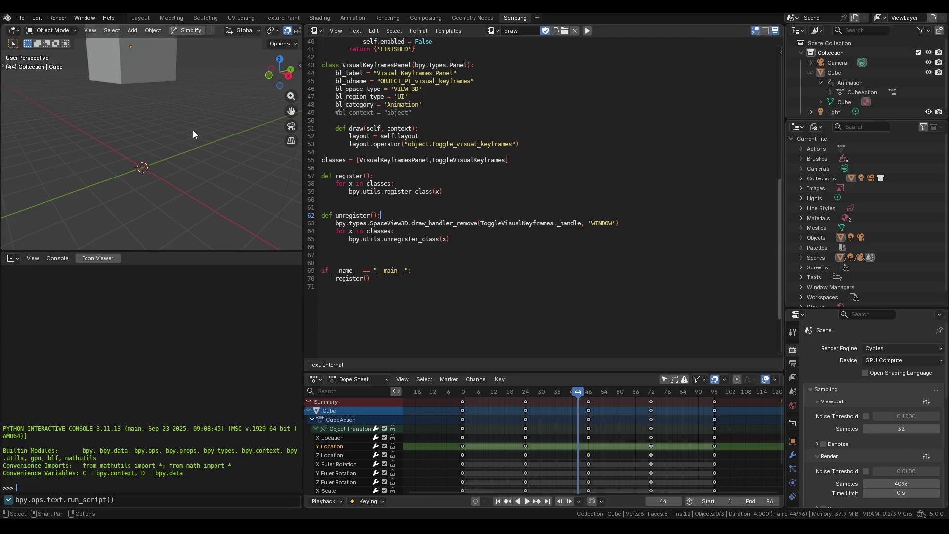
{"action": "key", "text": "n"}
{"action": "mouse_move", "coordinate": [132, 140]}
{"action": "middle_mouse_down"}
{"action": "mouse_move", "coordinate": [114, 194]}
{"action": "mouse_move", "coordinate": [69, 195]}
{"action": "middle_mouse_up"}
{"action": "mouse_move", "coordinate": [133, 155]}
{"action": "middle_mouse_down"}
{"action": "mouse_move", "coordinate": [91, 154]}
{"action": "mouse_move", "coordinate": [98, 97]}
{"action": "mouse_move", "coordinate": [109, 124]}
{"action": "middle_mouse_up"}
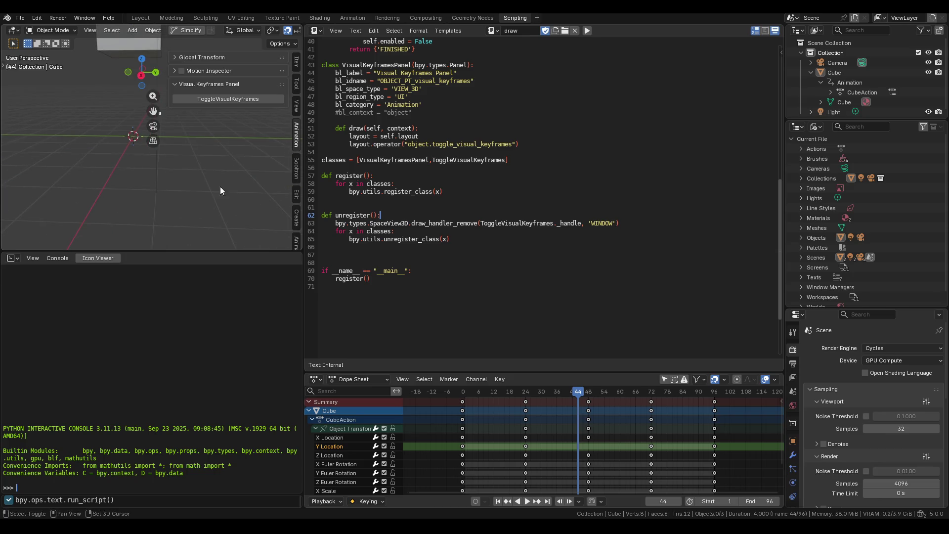
Step: Type a temporary note under def unregister() and delete that line again
{"action": "key", "text": "Return"}
{"action": "type", "text": "нет"}
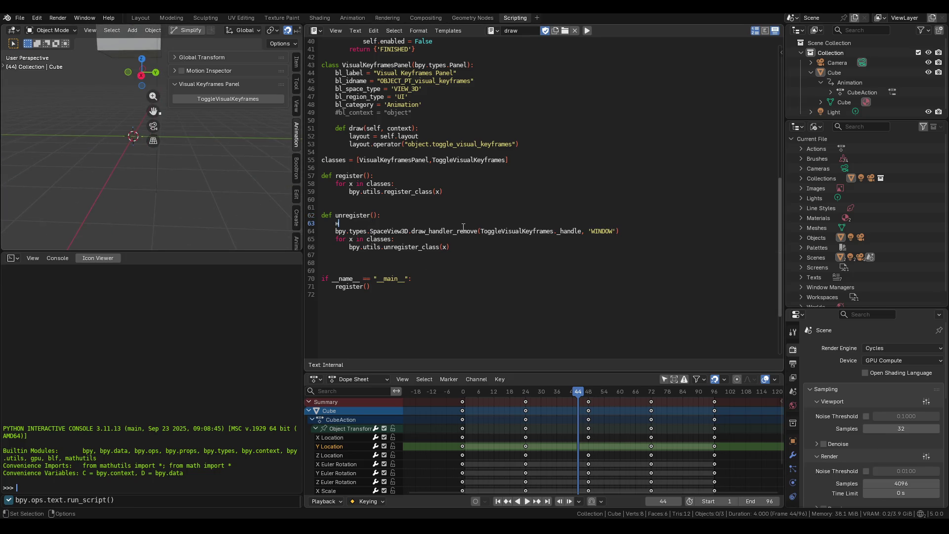
{"action": "key", "text": "BackSpace"}
{"action": "key", "text": "BackSpace"}
{"action": "key", "text": "BackSpace"}
{"action": "type", "text": "H"}
{"action": "type", "text": "ПО ЭТ"}
{"action": "key", "text": "BackSpace"}
{"action": "key", "text": "BackSpace"}
{"action": "key", "text": "BackSpace"}
{"action": "mouse_move", "coordinate": [166, 176]}
{"action": "middle_mouse_down"}
{"action": "mouse_move", "coordinate": [98, 211]}
{"action": "mouse_move", "coordinate": [150, 149]}
{"action": "mouse_move", "coordinate": [133, 117]}
{"action": "middle_mouse_up"}
{"action": "middle_click_drag", "start_coordinate": [146, 167], "coordinate": [182, 127]}
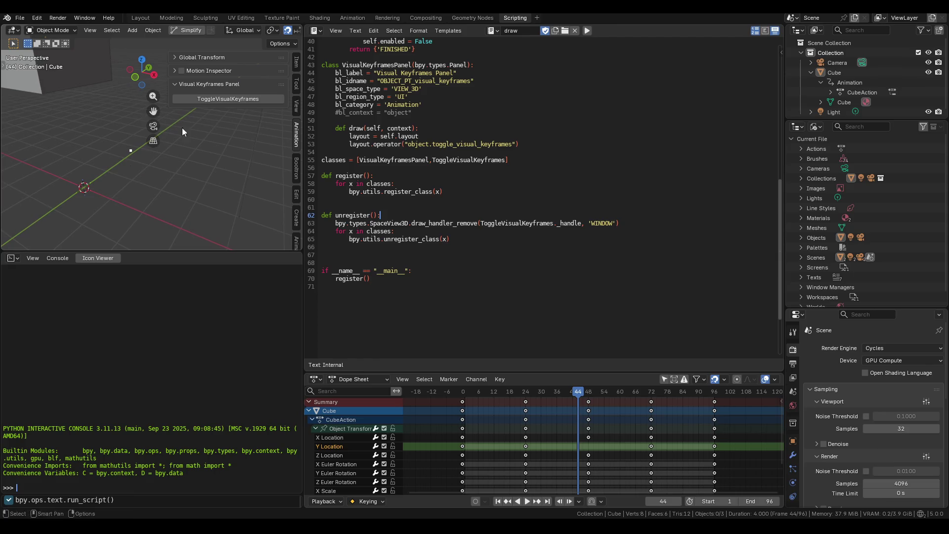
{"action": "mouse_move", "coordinate": [75, 204]}
{"action": "middle_mouse_down"}
{"action": "mouse_move", "coordinate": [240, 119]}
{"action": "mouse_move", "coordinate": [34, 168]}
{"action": "mouse_move", "coordinate": [124, 163]}
{"action": "middle_mouse_up"}
Step: Change the point colour alpha on line 14 to 0.25 and check the drawn point
{"action": "scroll", "coordinate": [436, 166], "scroll_direction": "up", "scroll_amount": 8}
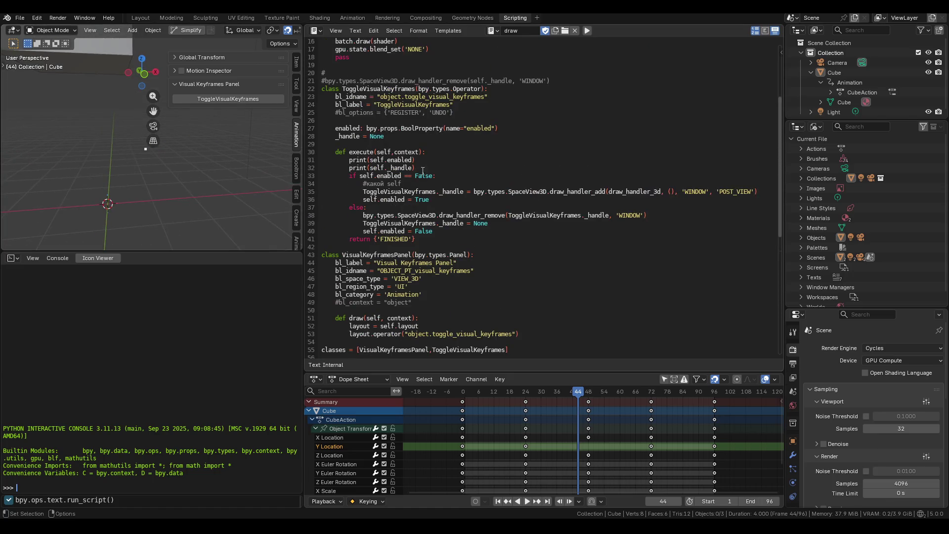
{"action": "scroll", "coordinate": [423, 171], "scroll_direction": "up", "scroll_amount": 5}
{"action": "left_click", "coordinate": [509, 144]}
{"action": "key", "text": "BackSpace"}
{"action": "type", "text": "25"}
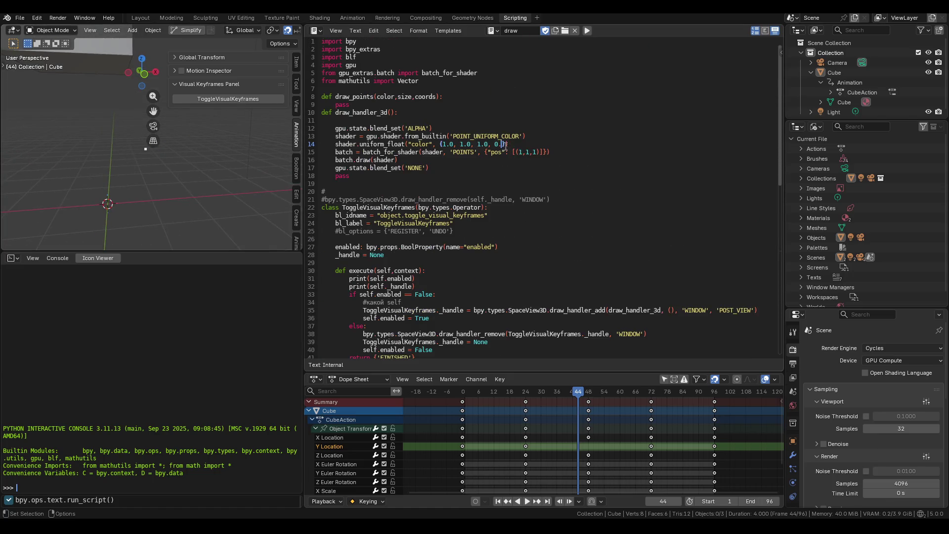
{"action": "middle_click_drag", "start_coordinate": [207, 148], "coordinate": [233, 111]}
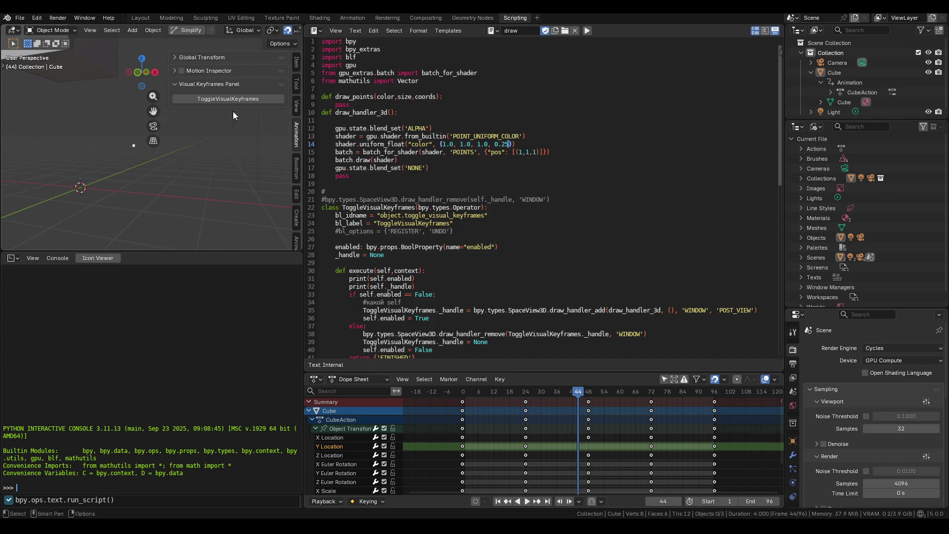
{"action": "mouse_move", "coordinate": [148, 143]}
{"action": "middle_mouse_down"}
{"action": "mouse_move", "coordinate": [42, 191]}
{"action": "mouse_move", "coordinate": [82, 193]}
{"action": "middle_mouse_up"}
Step: Save VisualKeyframes.blend via File > Save and switch to the browser
{"action": "left_click", "coordinate": [19, 18]}
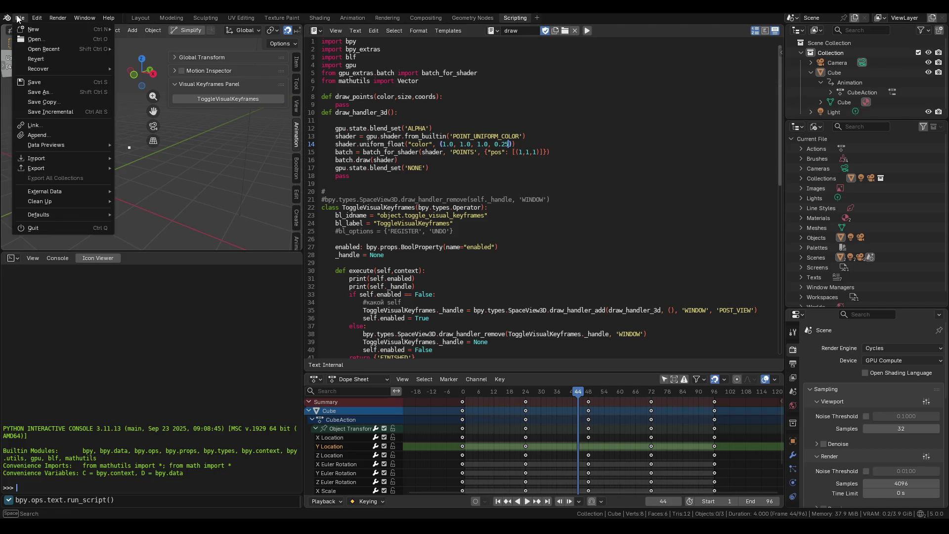
{"action": "left_click", "coordinate": [27, 84]}
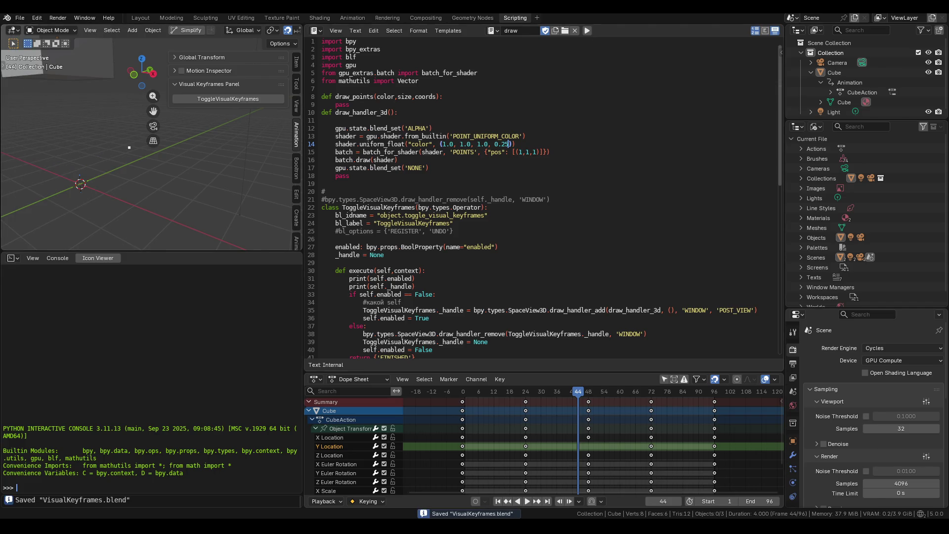
{"action": "key", "text": "alt+Tab"}
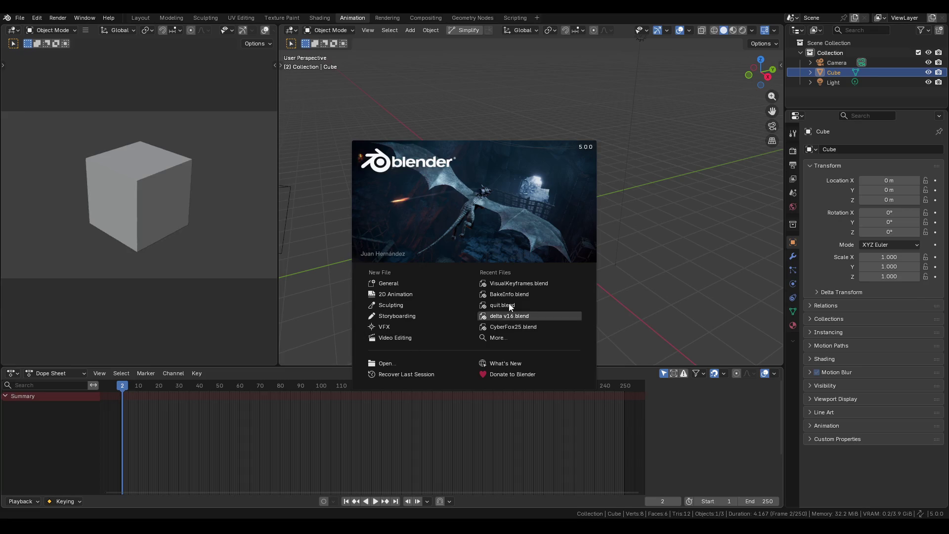
Step: Open VisualKeyframes.blend from Recent Files and run the script to restore ToggleVisualKeyframes
{"action": "left_click", "coordinate": [512, 280]}
{"action": "scroll", "coordinate": [504, 281], "scroll_direction": "down", "scroll_amount": 3}
{"action": "scroll", "coordinate": [502, 280], "scroll_direction": "up", "scroll_amount": 8}
{"action": "scroll", "coordinate": [498, 278], "scroll_direction": "down", "scroll_amount": 5}
{"action": "scroll", "coordinate": [498, 278], "scroll_direction": "down", "scroll_amount": 5}
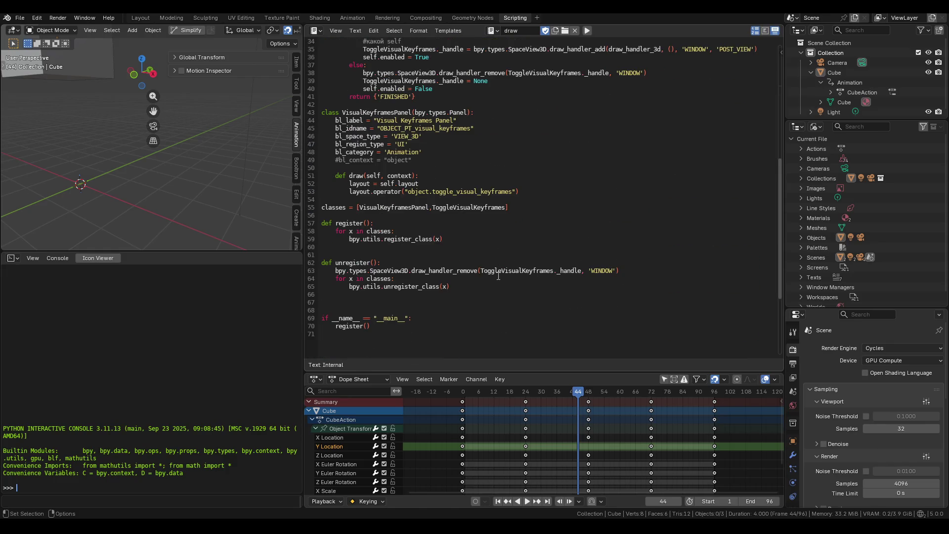
{"action": "left_click", "coordinate": [587, 31]}
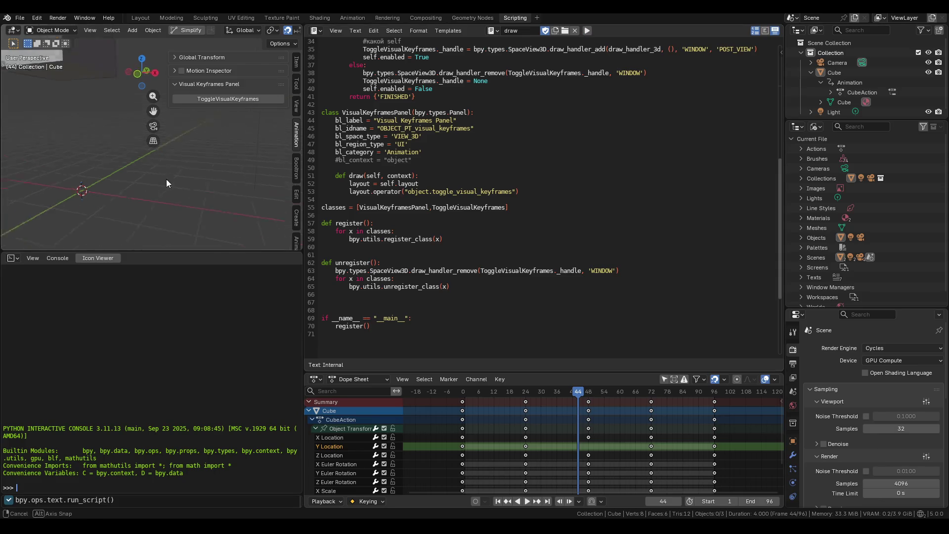
{"action": "middle_click_drag", "start_coordinate": [102, 168], "coordinate": [242, 103]}
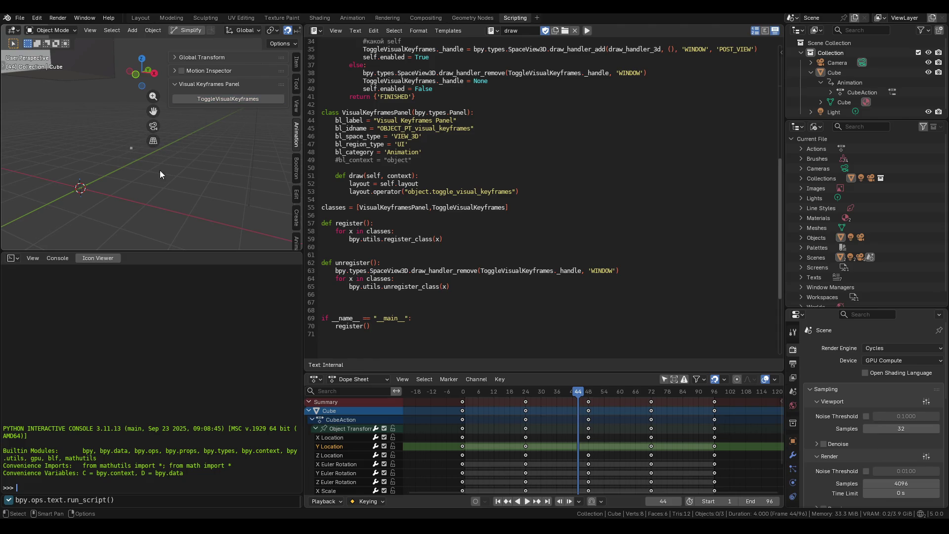
Step: Open the operator_modal_draw.py template and find its context.area.tag_redraw() call on line 36
{"action": "scroll", "coordinate": [423, 174], "scroll_direction": "up", "scroll_amount": 7}
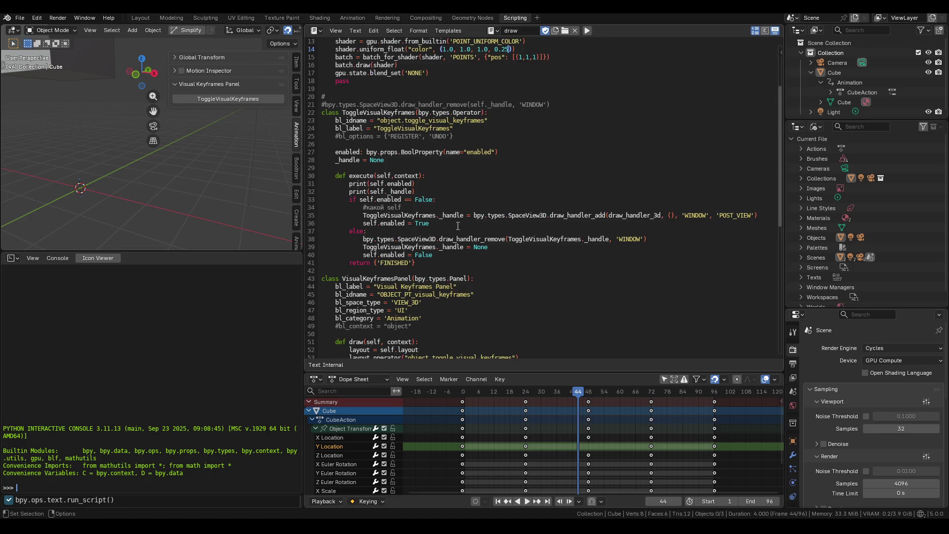
{"action": "left_click", "coordinate": [493, 30]}
{"action": "left_click", "coordinate": [516, 66]}
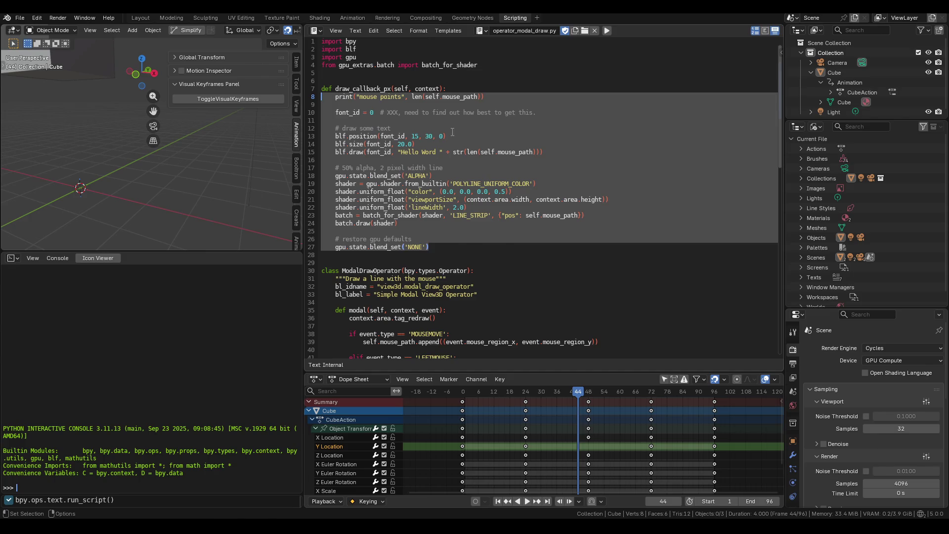
{"action": "left_click", "coordinate": [453, 132]}
{"action": "scroll", "coordinate": [416, 183], "scroll_direction": "down", "scroll_amount": 7}
{"action": "scroll", "coordinate": [417, 183], "scroll_direction": "down", "scroll_amount": 6}
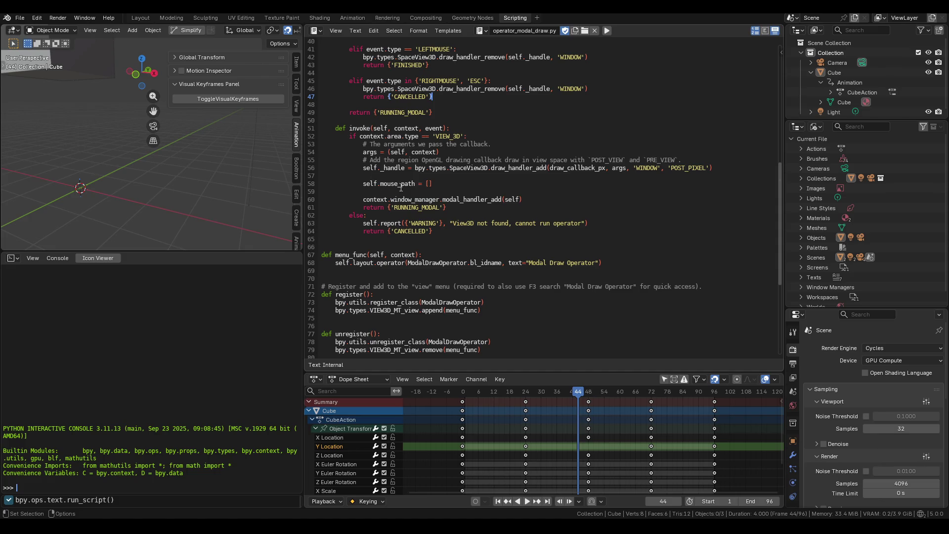
{"action": "scroll", "coordinate": [418, 185], "scroll_direction": "up", "scroll_amount": 5}
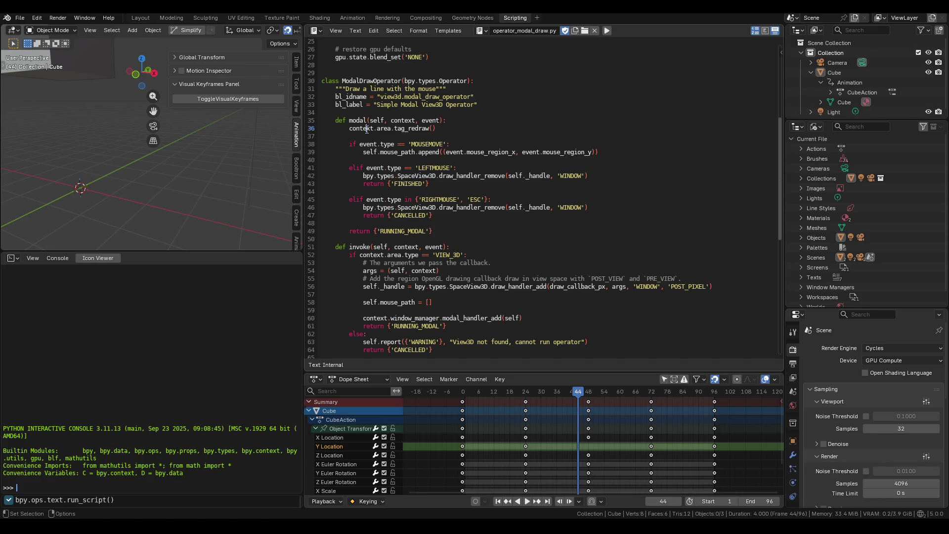
{"action": "left_click_drag", "start_coordinate": [436, 128], "coordinate": [349, 129]}
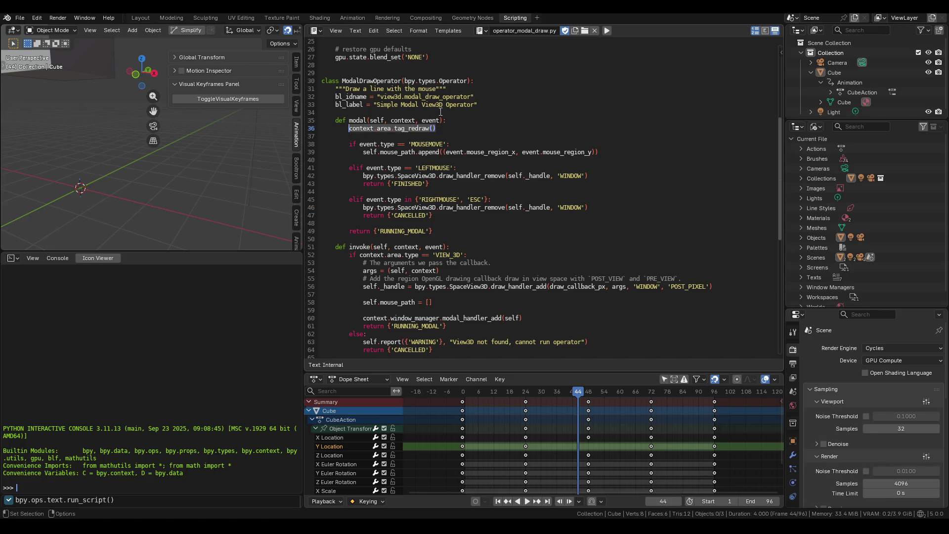
Step: Back in the draw script, insert context.area.tag_redraw() as the first line of execute
{"action": "left_click", "coordinate": [482, 31]}
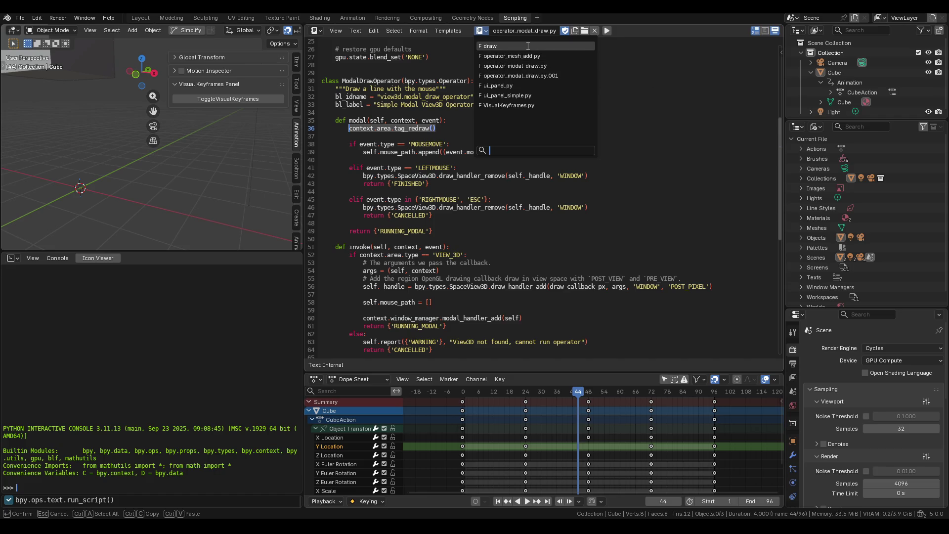
{"action": "left_click", "coordinate": [528, 46]}
{"action": "scroll", "coordinate": [393, 188], "scroll_direction": "down", "scroll_amount": 4}
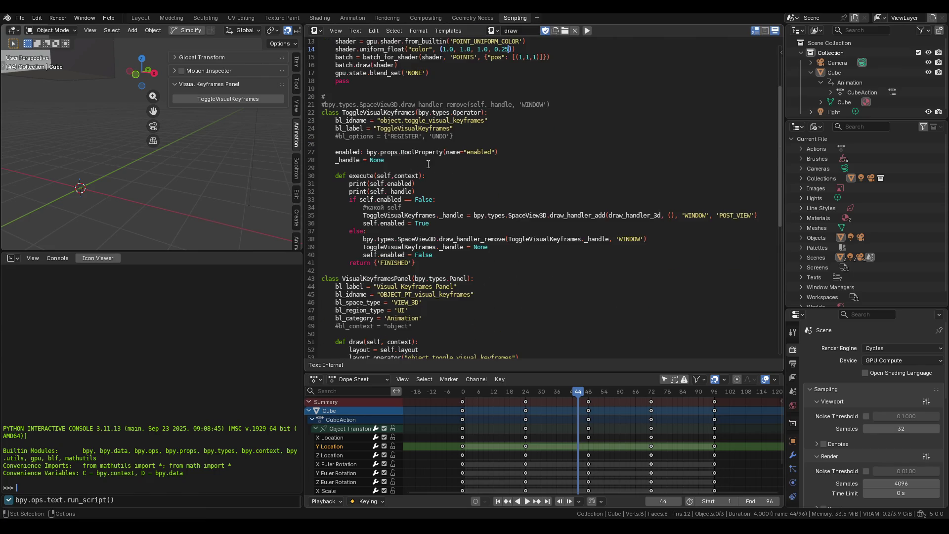
{"action": "left_click", "coordinate": [435, 174]}
{"action": "key", "text": "Return"}
{"action": "type", "text": "context.area.tag_redraw()"}
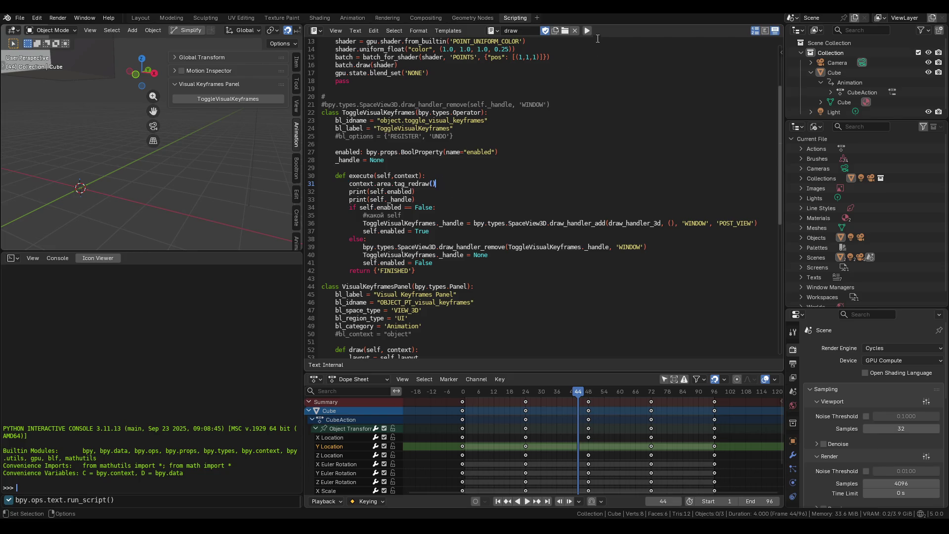
Step: Run the updated script, toggle the visual keyframe drawing on, and check the cube
{"action": "left_click", "coordinate": [587, 31]}
{"action": "left_click", "coordinate": [227, 98]}
{"action": "middle_click_drag", "start_coordinate": [149, 168], "coordinate": [135, 189]}
{"action": "mouse_move", "coordinate": [108, 152]}
{"action": "middle_mouse_down"}
{"action": "mouse_move", "coordinate": [73, 146]}
{"action": "mouse_move", "coordinate": [124, 134]}
{"action": "middle_mouse_up"}
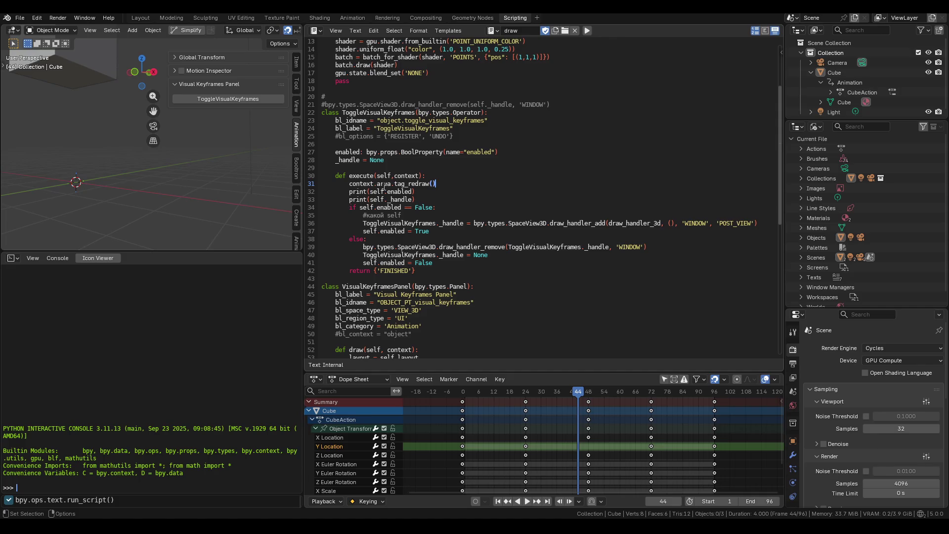
{"action": "scroll", "coordinate": [385, 187], "scroll_direction": "down", "scroll_amount": 5}
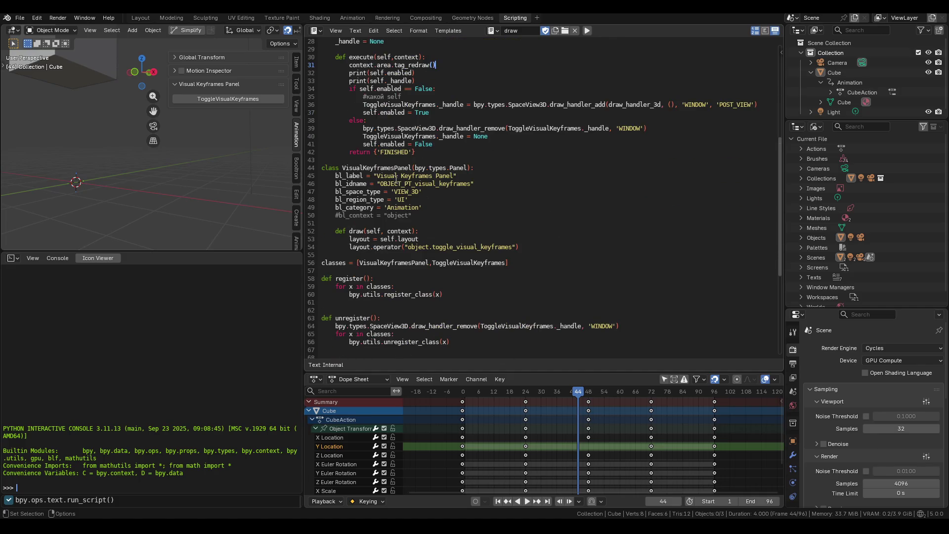
{"action": "left_click", "coordinate": [229, 99]}
Step: Toggle the drawing again and select the bpy.utils.unregister_class call on line 66
{"action": "left_click", "coordinate": [355, 342]}
{"action": "left_click_drag", "start_coordinate": [348, 341], "coordinate": [357, 343]}
{"action": "left_click", "coordinate": [422, 348]}
{"action": "left_click", "coordinate": [222, 96]}
{"action": "left_click_drag", "start_coordinate": [349, 342], "coordinate": [439, 345]}
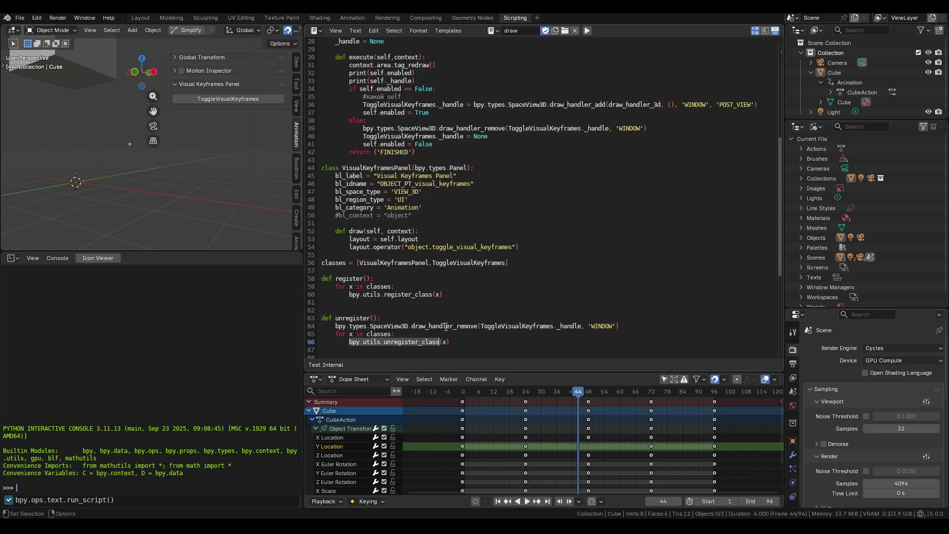
{"action": "type", "text": "bpy.utils.unregister_class"}
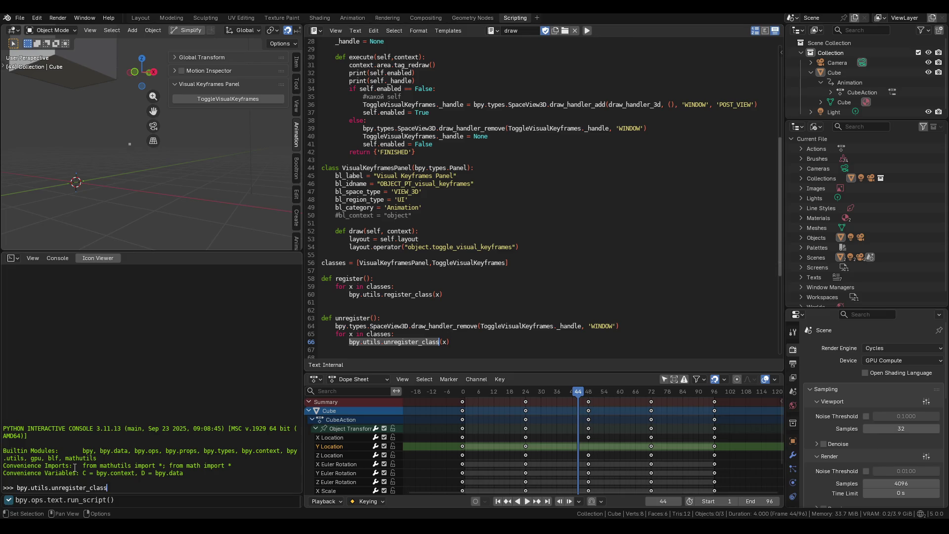
{"action": "scroll", "coordinate": [441, 208], "scroll_direction": "up", "scroll_amount": 3}
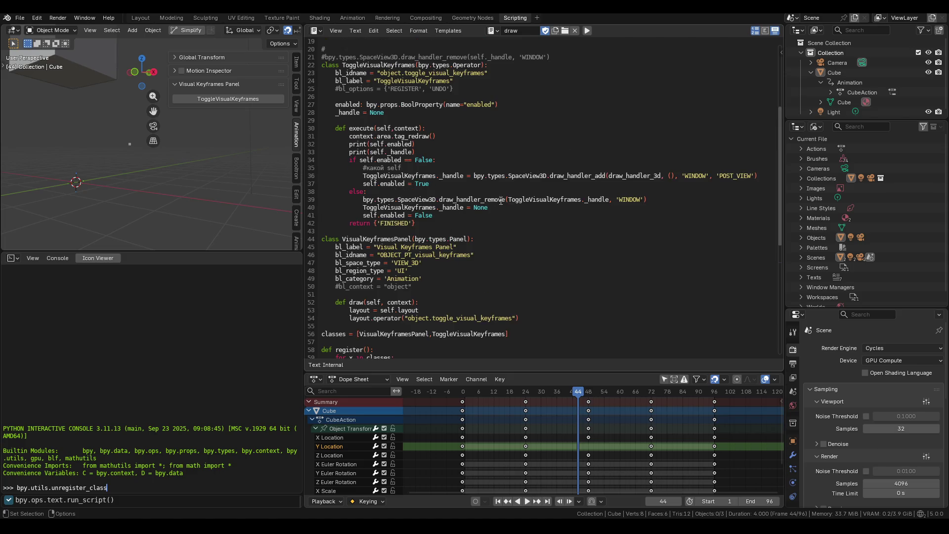
{"action": "scroll", "coordinate": [501, 200], "scroll_direction": "down", "scroll_amount": 5}
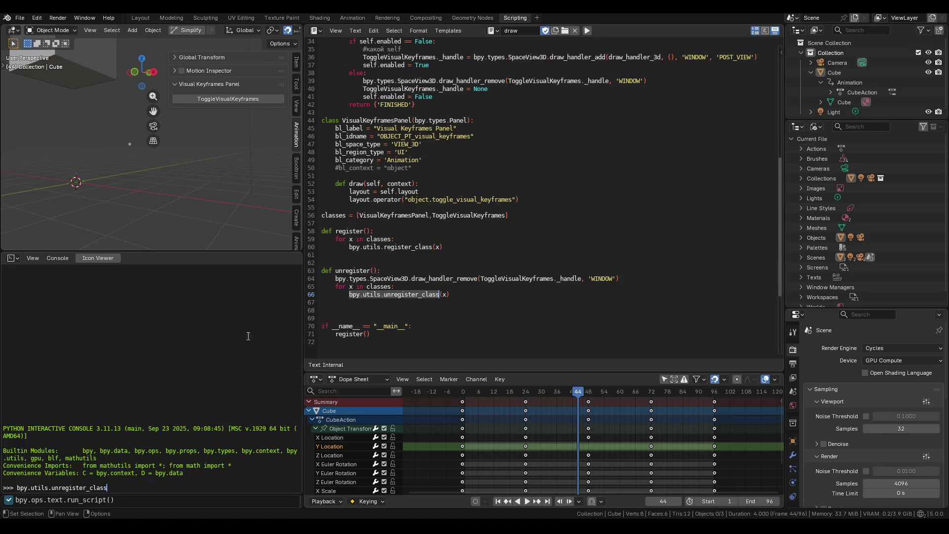
{"action": "type", "text": "()"}
{"action": "left_click_drag", "start_coordinate": [136, 481], "coordinate": [3, 487]}
{"action": "left_click", "coordinate": [105, 484]}
{"action": "key", "text": "shift+Return"}
Step: List the bpy and bpy.types completions in the Python console
{"action": "type", "text": "bpy."}
{"action": "key", "text": "ctrl+space"}
{"action": "type", "text": "typs"}
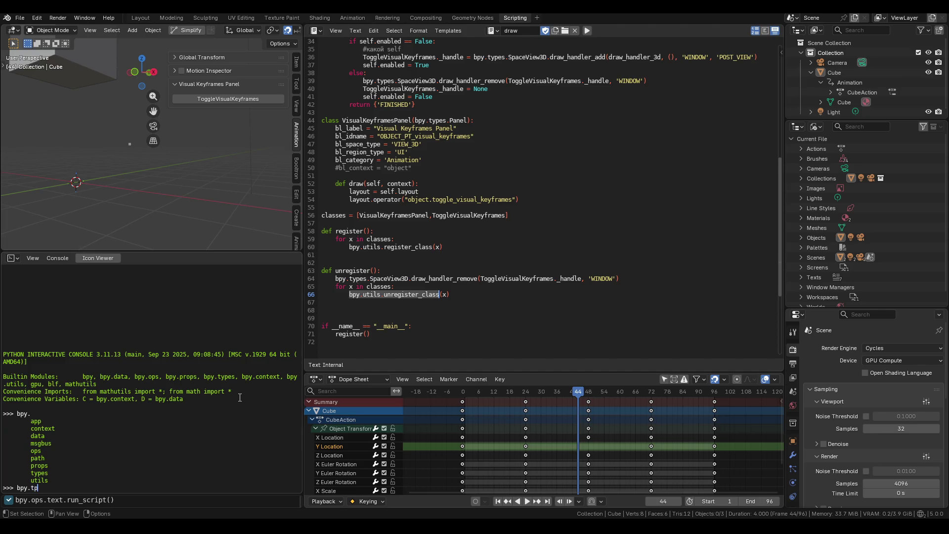
{"action": "key", "text": "BackSpace"}
{"action": "type", "text": "es."}
{"action": "key", "text": "ctrl+space"}
{"action": "scroll", "coordinate": [618, 262], "scroll_direction": "up", "scroll_amount": 11}
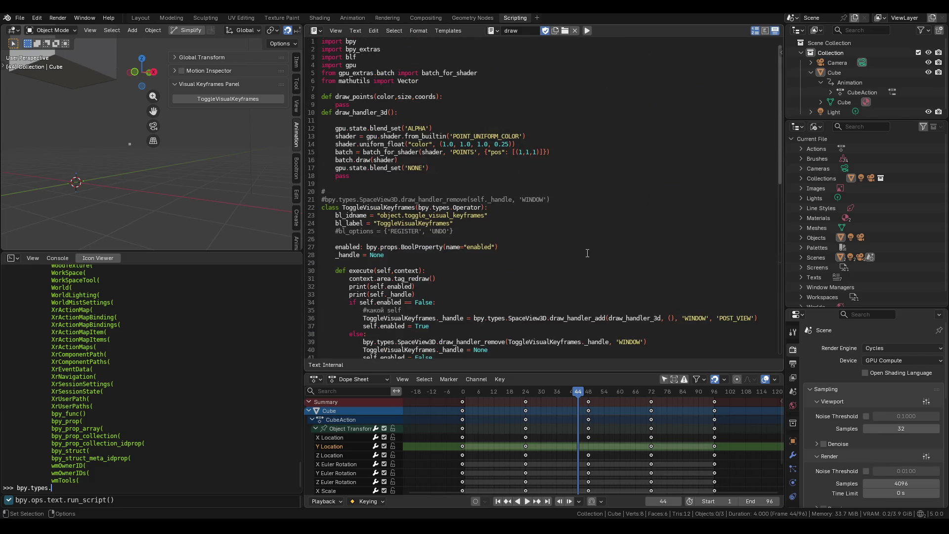
{"action": "scroll", "coordinate": [433, 124], "scroll_direction": "down", "scroll_amount": 2}
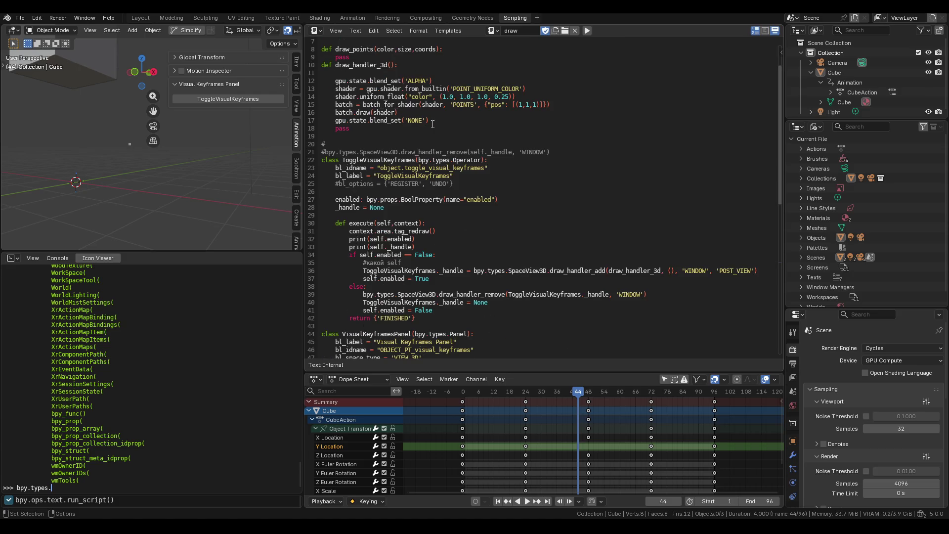
Step: Autocomplete bpy.ops.object.to into the toggle_visual_keyframes operator
{"action": "type", "text": "obj"}
{"action": "key", "text": "BackSpace"}
{"action": "key", "text": "BackSpace"}
{"action": "key", "text": "BackSpace"}
{"action": "type", "text": "oper"}
{"action": "key", "text": "BackSpace"}
{"action": "key", "text": "BackSpace"}
{"action": "key", "text": "BackSpace"}
{"action": "type", "text": "oper"}
{"action": "key", "text": "BackSpace"}
{"action": "key", "text": "BackSpace"}
{"action": "type", "text": "s."}
{"action": "type", "text": "object."}
{"action": "type", "text": "to"}
{"action": "key", "text": "Tab"}
{"action": "key", "text": "Tab"}
{"action": "type", "text": "v"}
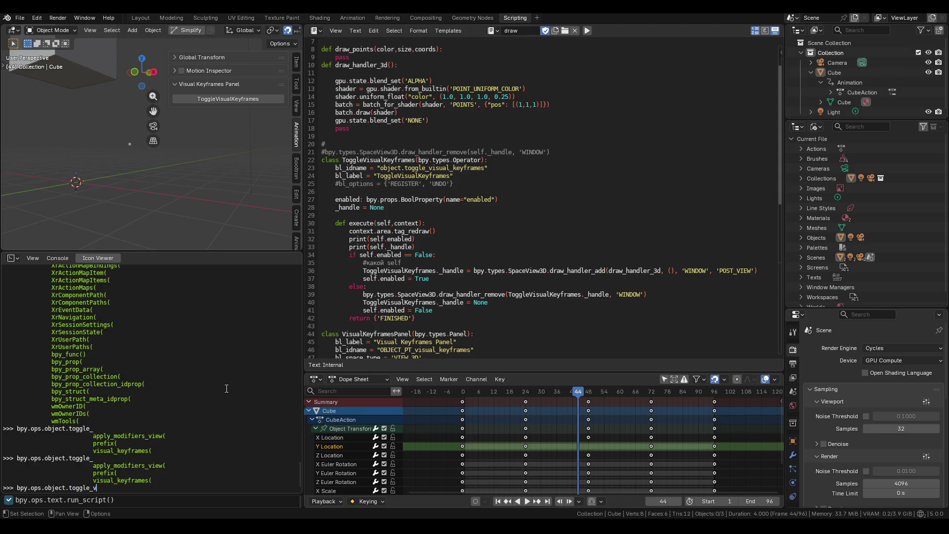
{"action": "key", "text": "Tab"}
Step: Inspect the operator's members and help text, then list bpy.types completions instead
{"action": "key", "text": "BackSpace"}
{"action": "type", "text": "."}
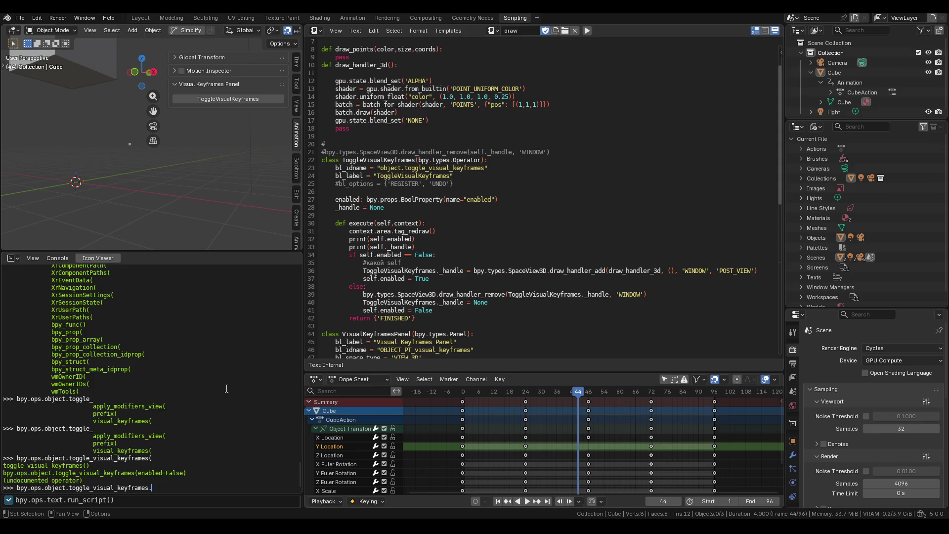
{"action": "key", "text": "Tab"}
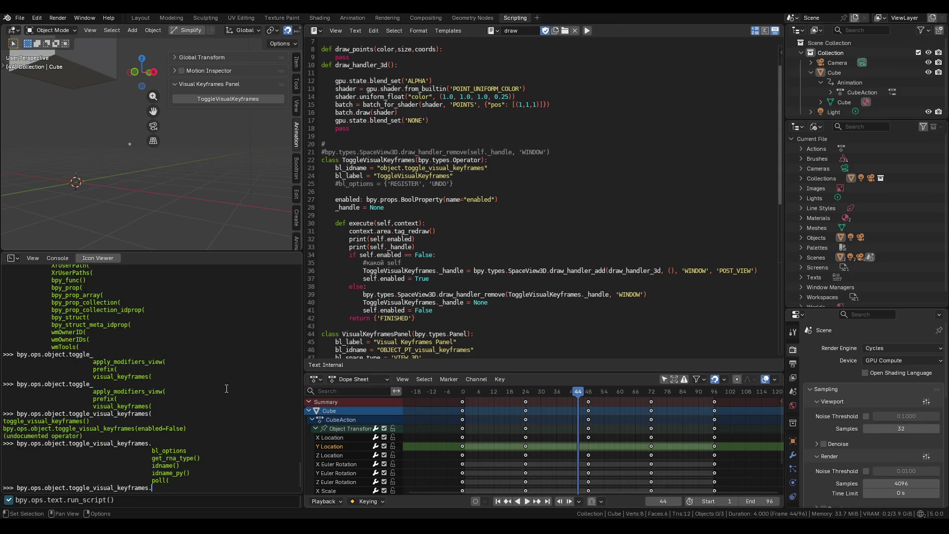
{"action": "key", "text": "BackSpace"}
{"action": "key", "text": "Tab"}
{"action": "key", "text": "BackSpace"}
{"action": "key", "text": "BackSpace"}
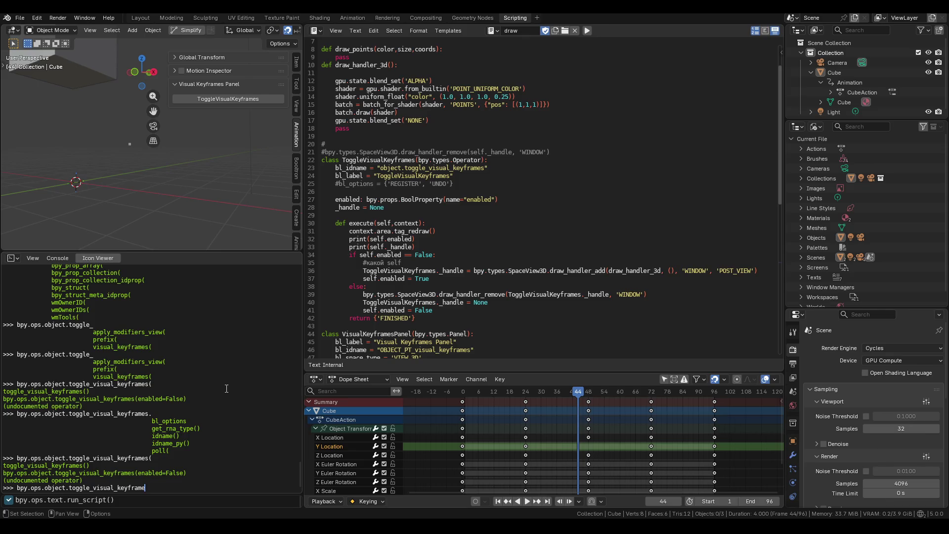
{"action": "key", "text": "BackSpace"}
{"action": "key", "text": "BackSpace"}
{"action": "key", "text": "BackSpace"}
{"action": "type", "text": "types."}
{"action": "key", "text": "Tab"}
{"action": "scroll", "coordinate": [440, 246], "scroll_direction": "down", "scroll_amount": 12}
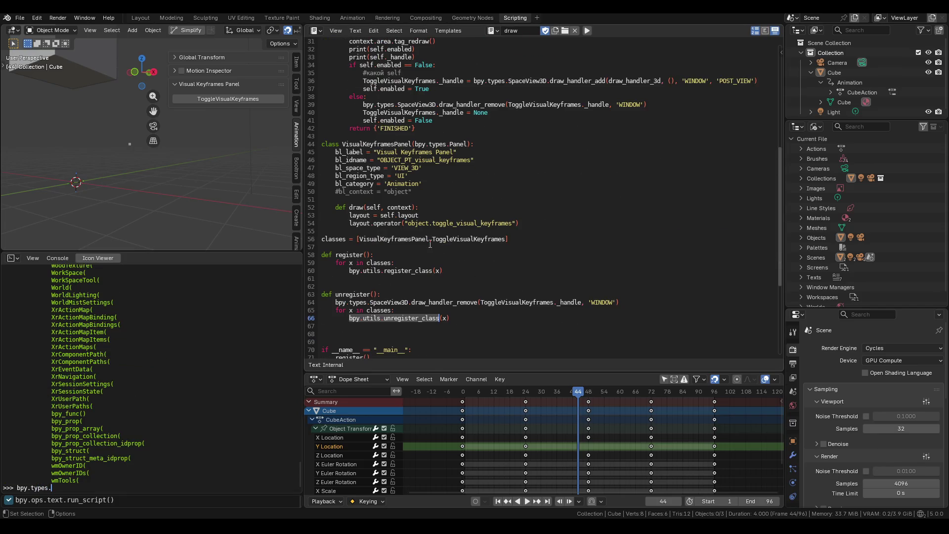
{"action": "scroll", "coordinate": [427, 250], "scroll_direction": "up", "scroll_amount": 1}
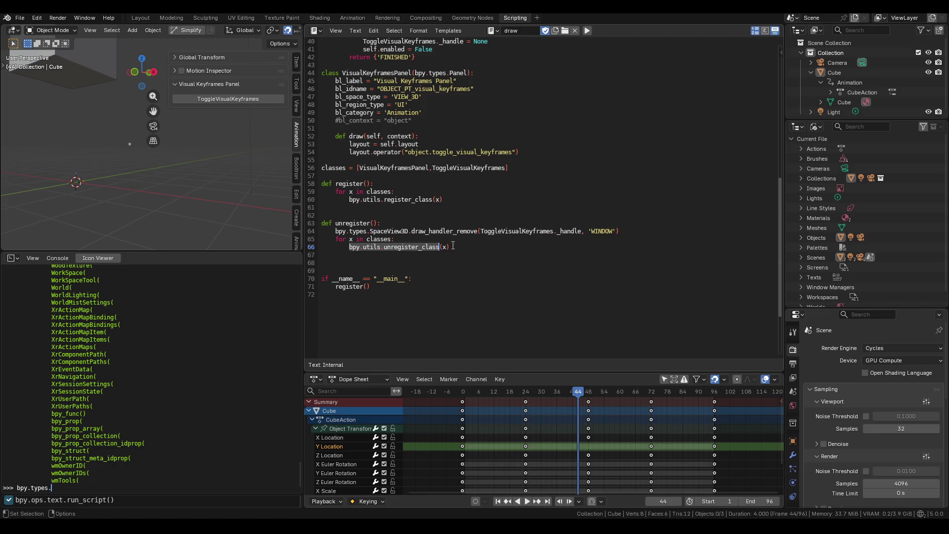
{"action": "triple_click", "coordinate": [156, 476]}
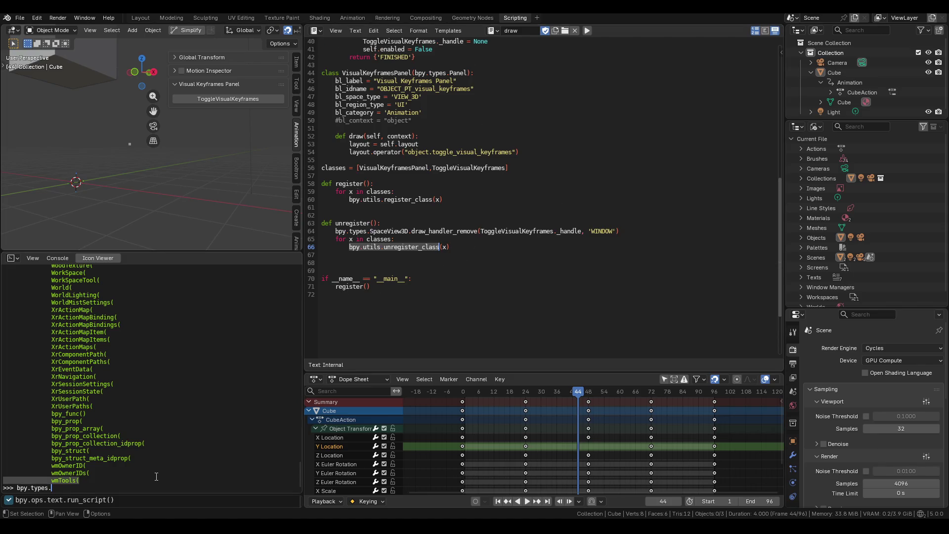
{"action": "left_click", "coordinate": [146, 477]}
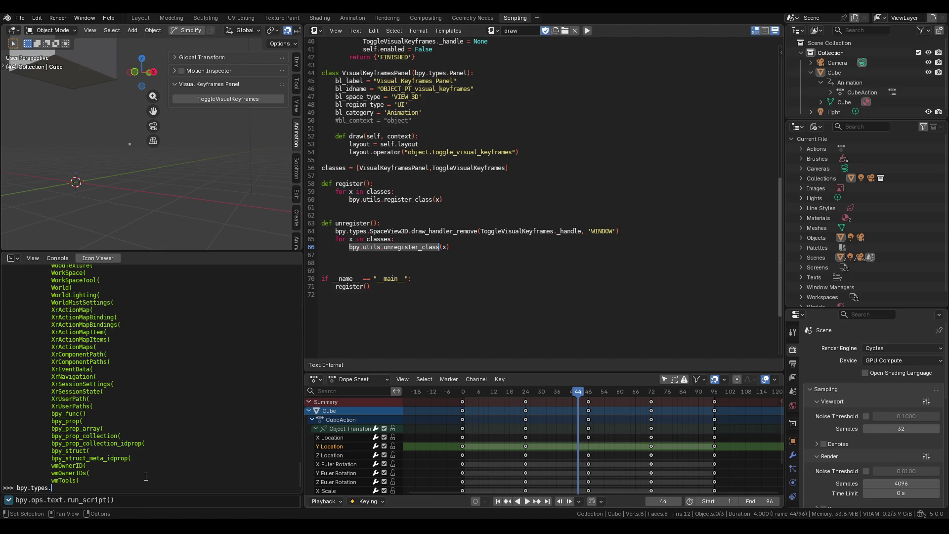
{"action": "scroll", "coordinate": [364, 197], "scroll_direction": "up", "scroll_amount": 9}
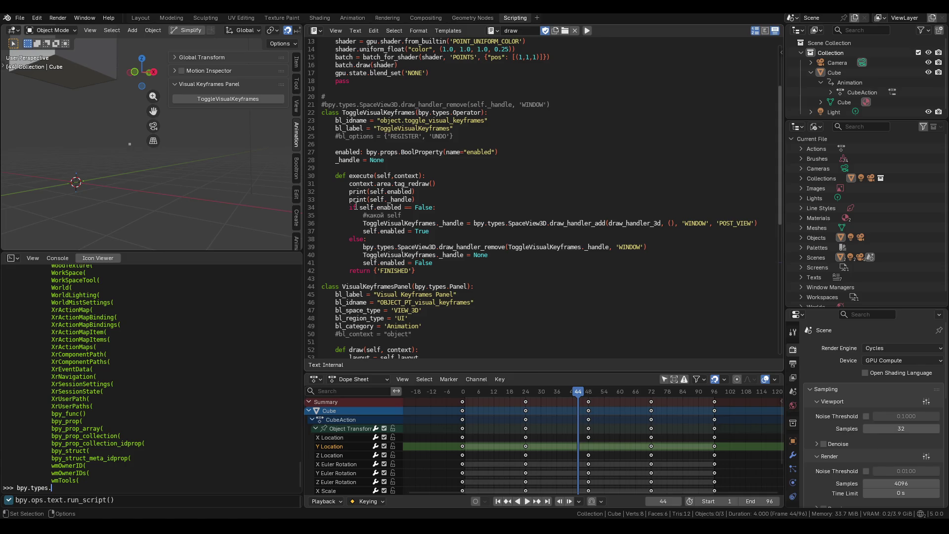
{"action": "left_click", "coordinate": [586, 100]}
{"action": "scroll", "coordinate": [523, 113], "scroll_direction": "down", "scroll_amount": 2}
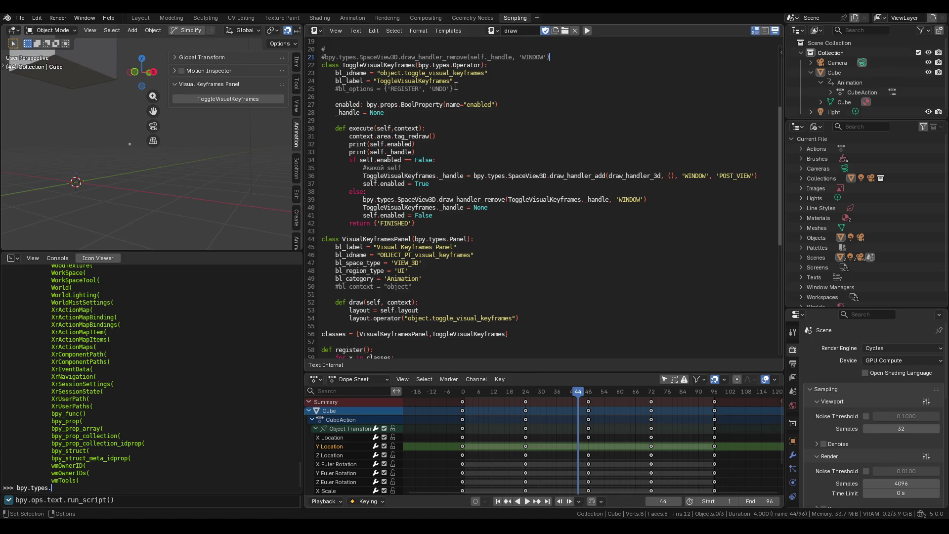
{"action": "scroll", "coordinate": [465, 77], "scroll_direction": "down", "scroll_amount": 5}
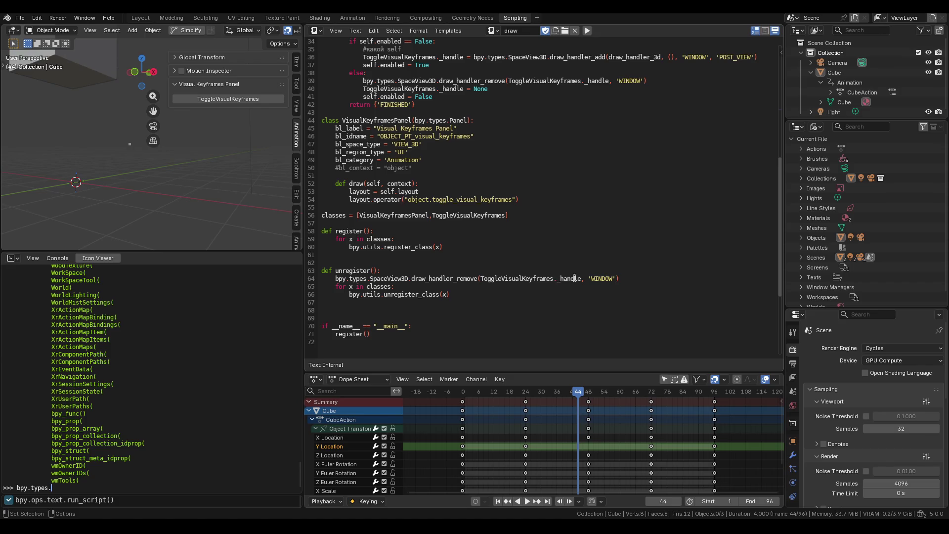
{"action": "scroll", "coordinate": [574, 278], "scroll_direction": "up", "scroll_amount": 5}
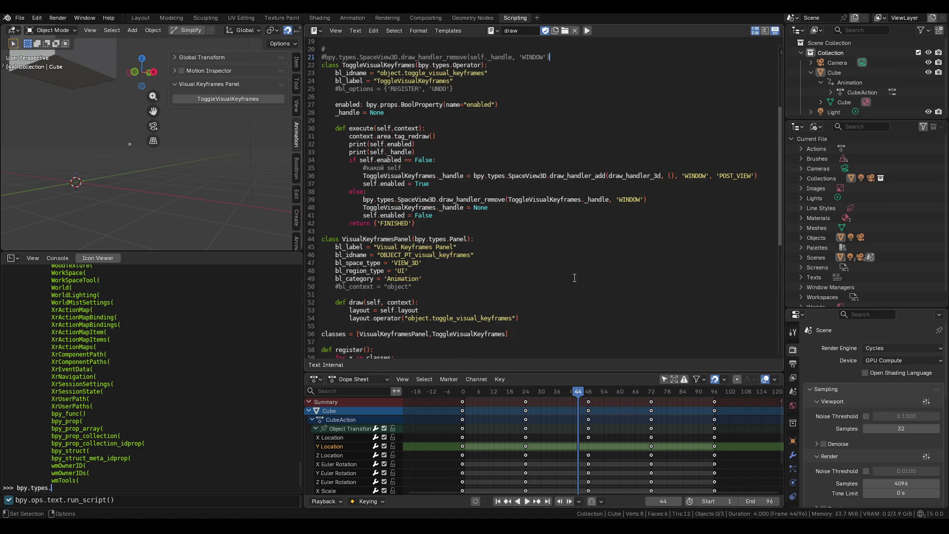
{"action": "scroll", "coordinate": [575, 279], "scroll_direction": "down", "scroll_amount": 6}
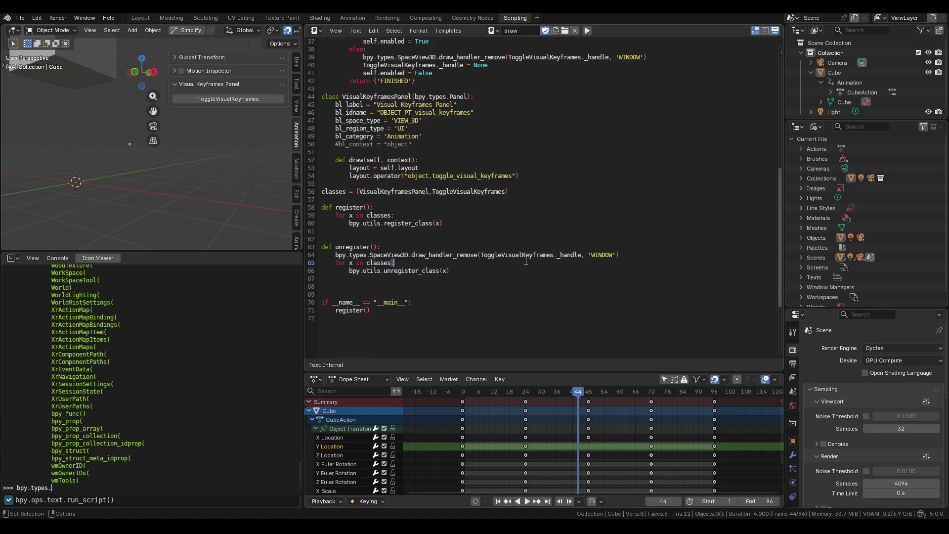
{"action": "scroll", "coordinate": [533, 252], "scroll_direction": "up", "scroll_amount": 11}
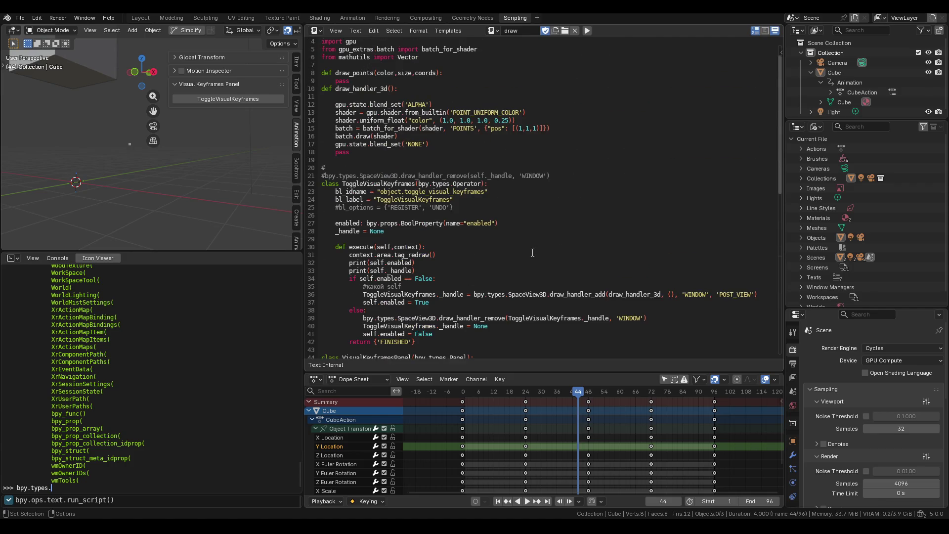
{"action": "scroll", "coordinate": [376, 186], "scroll_direction": "down", "scroll_amount": 13}
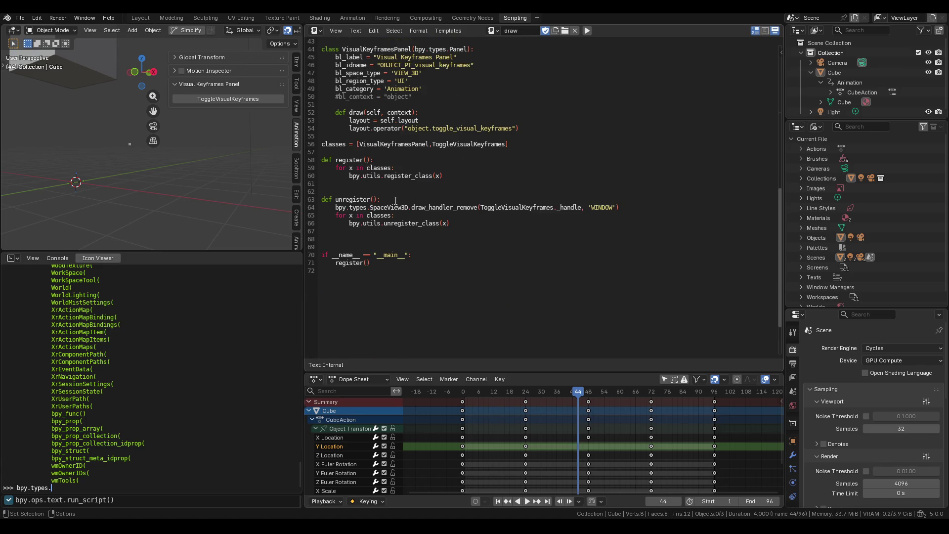
{"action": "left_click", "coordinate": [437, 208]}
{"action": "scroll", "coordinate": [472, 213], "scroll_direction": "up", "scroll_amount": 1}
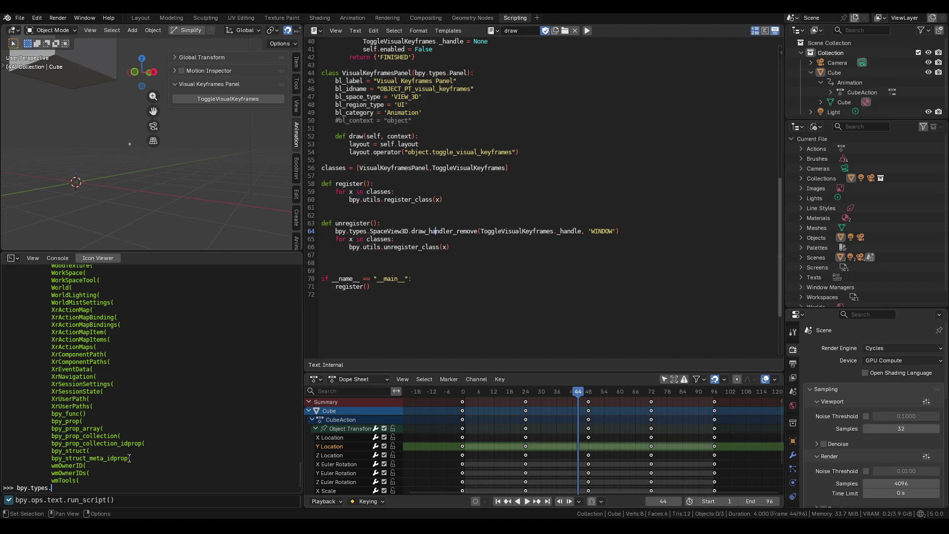
{"action": "scroll", "coordinate": [541, 250], "scroll_direction": "up", "scroll_amount": 12}
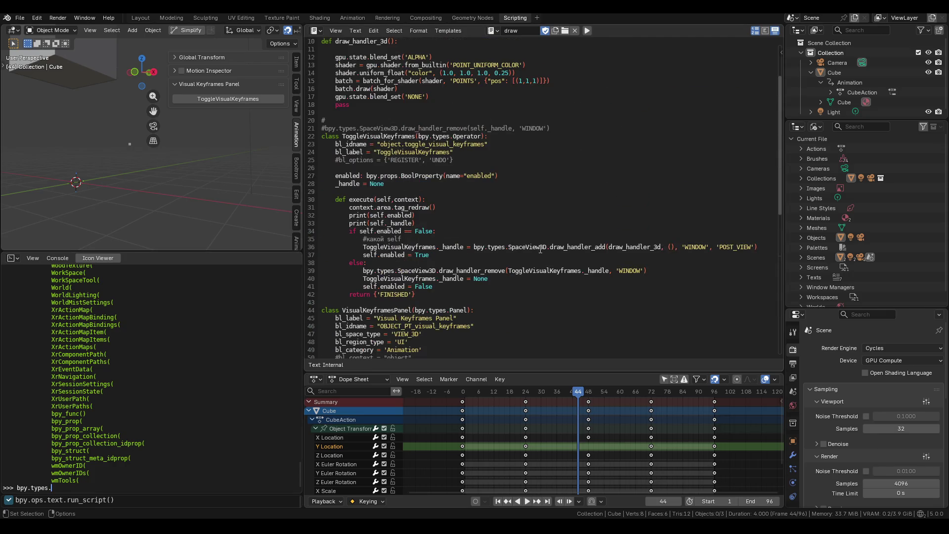
{"action": "scroll", "coordinate": [541, 249], "scroll_direction": "down", "scroll_amount": 2}
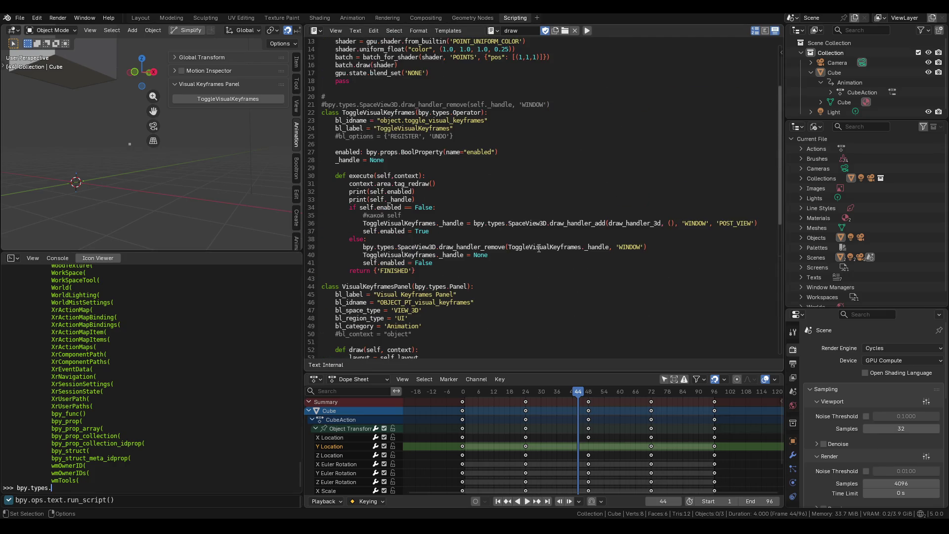
{"action": "scroll", "coordinate": [539, 247], "scroll_direction": "up", "scroll_amount": 2}
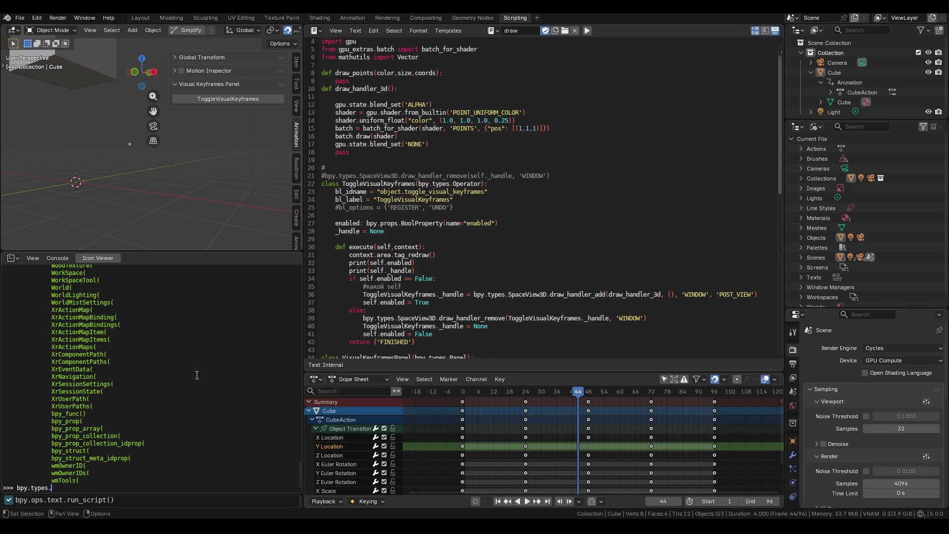
Step: Try the TOPBAR and ToolSettings completions under bpy.types
{"action": "type", "text": "TOPBA"}
{"action": "key", "text": "Tab"}
{"action": "key", "text": "BackSpace"}
{"action": "key", "text": "BackSpace"}
{"action": "key", "text": "BackSpace"}
{"action": "type", "text": "Tool"}
{"action": "key", "text": "Tab"}
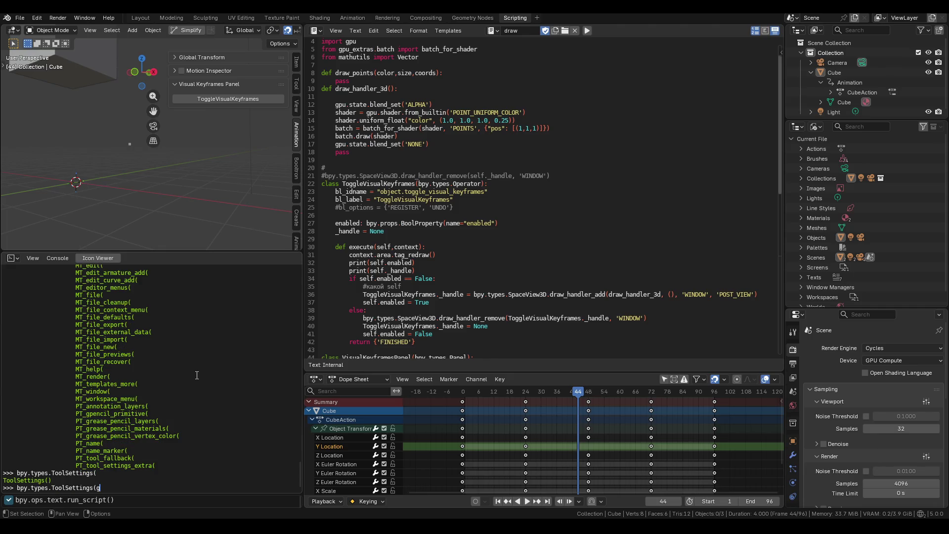
{"action": "key", "text": "BackSpace"}
{"action": "key", "text": "BackSpace"}
{"action": "key", "text": "BackSpace"}
{"action": "key", "text": "BackSpace"}
{"action": "key", "text": "BackSpace"}
{"action": "key", "text": "BackSpace"}
{"action": "key", "text": "BackSpace"}
{"action": "key", "text": "BackSpace"}
{"action": "key", "text": "BackSpace"}
Step: Autocomplete bpy.types.Object and list all of its members
{"action": "type", "text": "Obj"}
{"action": "key", "text": "Tab"}
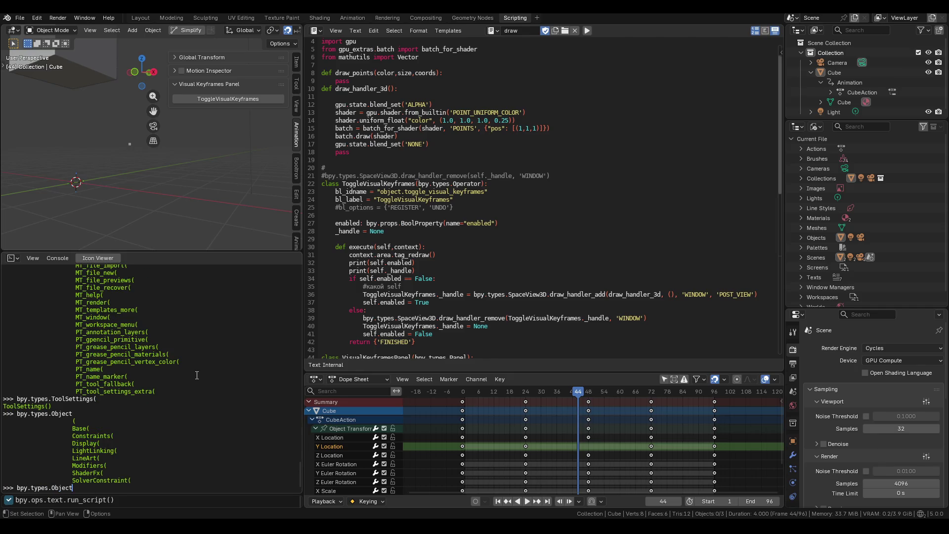
{"action": "key", "text": "BackSpace"}
{"action": "key", "text": "BackSpace"}
{"action": "key", "text": "BackSpace"}
{"action": "type", "text": "o"}
{"action": "key", "text": "BackSpace"}
{"action": "type", "text": "Obj"}
{"action": "key", "text": "Tab"}
{"action": "type", "text": "."}
{"action": "key", "text": "Tab"}
Step: Clear the input back to bpy.types. and scroll the completion list
{"action": "type", "text": "to"}
{"action": "key", "text": "BackSpace"}
{"action": "key", "text": "BackSpace"}
{"action": "key", "text": "BackSpace"}
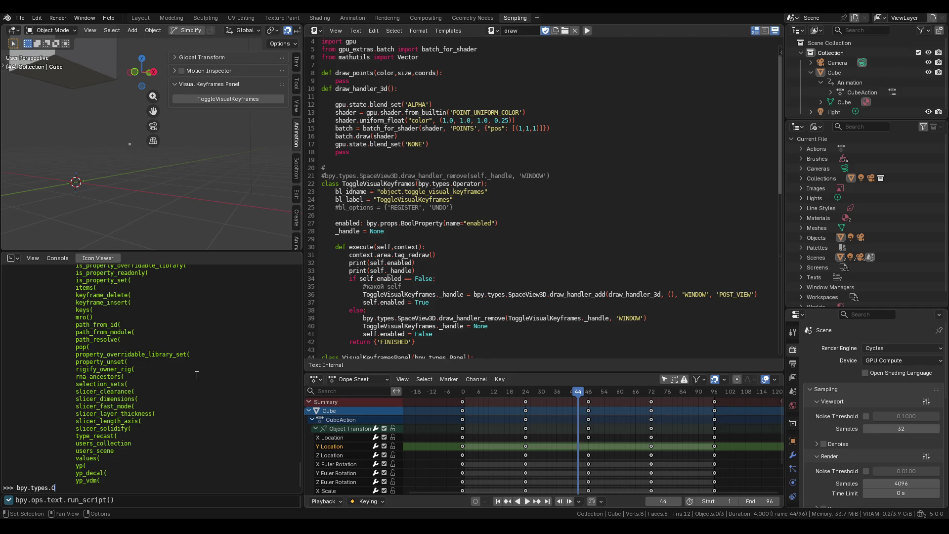
{"action": "key", "text": "BackSpace"}
{"action": "scroll", "coordinate": [411, 264], "scroll_direction": "down", "scroll_amount": 8}
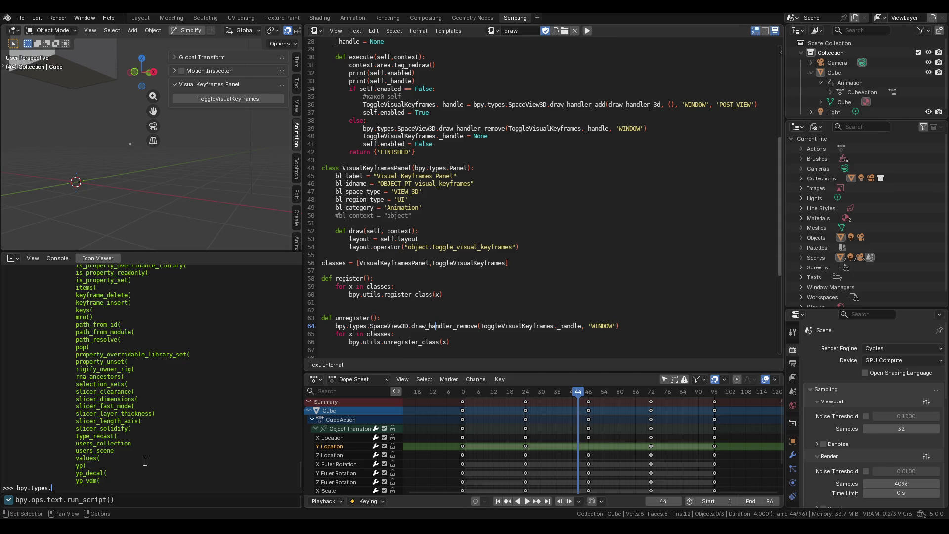
{"action": "scroll", "coordinate": [439, 295], "scroll_direction": "down", "scroll_amount": 1}
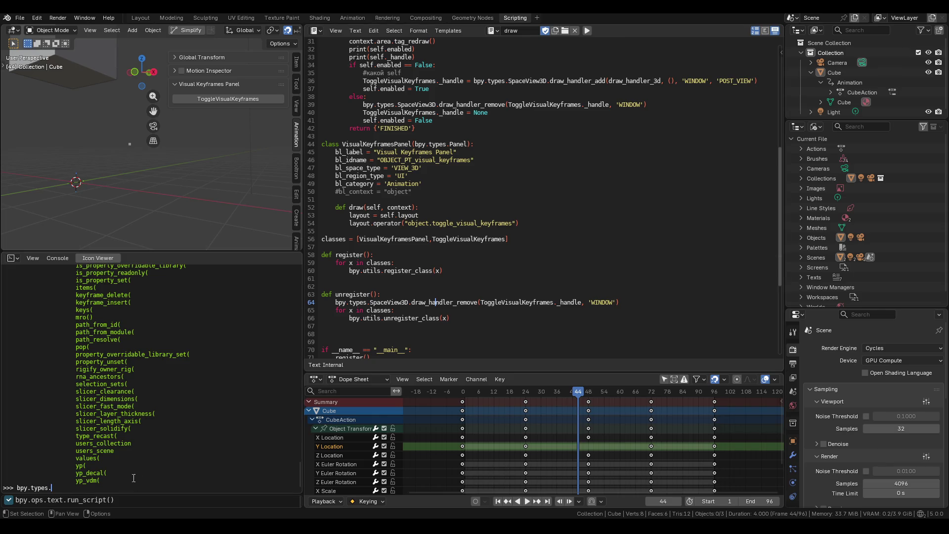
Step: Autocomplete bpy.types.Operator and list all of its members
{"action": "type", "text": "dOpe"}
{"action": "key", "text": "ctrl+space"}
{"action": "type", "text": "."}
{"action": "key", "text": "ctrl+space"}
{"action": "type", "text": "ov"}
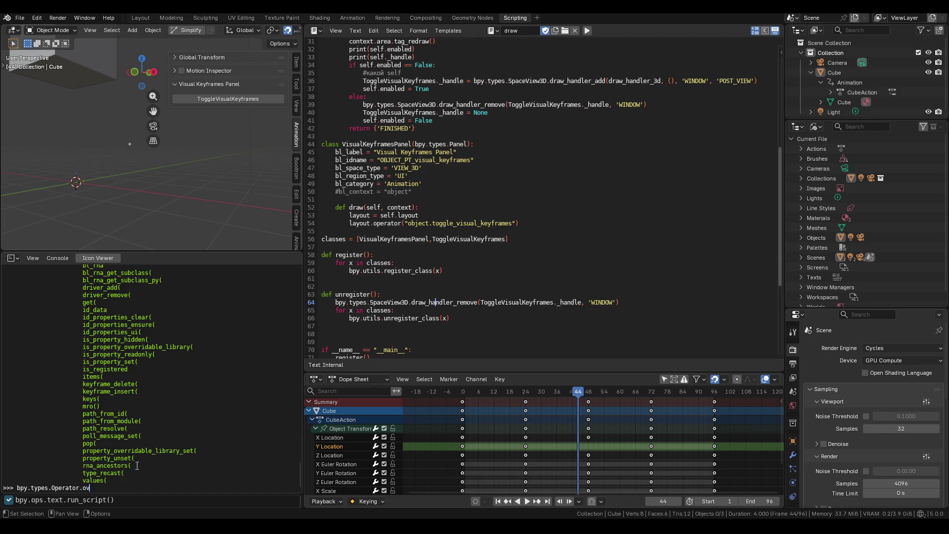
{"action": "key", "text": "BackSpace"}
{"action": "key", "text": "BackSpace"}
{"action": "key", "text": "BackSpace"}
{"action": "key", "text": "ctrl+space"}
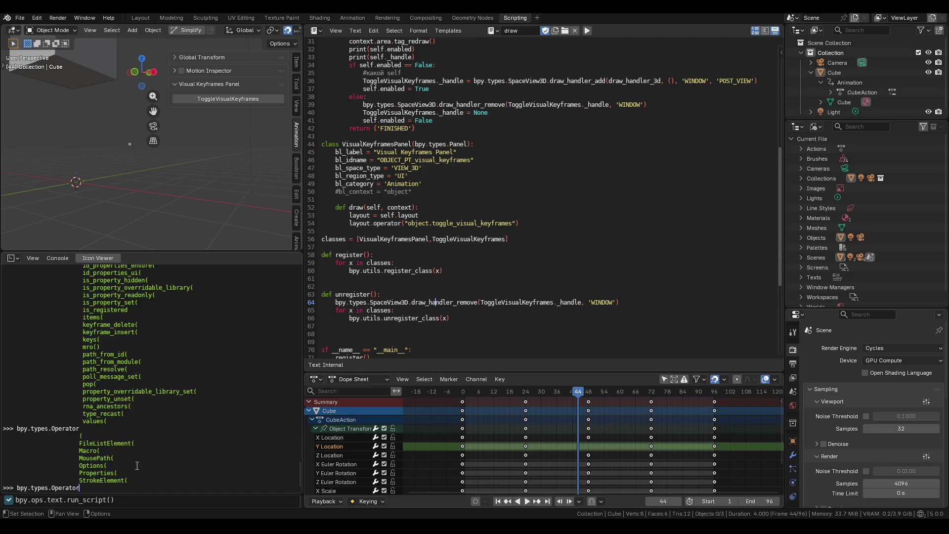
{"action": "type", "text": "."}
{"action": "key", "text": "ctrl+space"}
{"action": "scroll", "coordinate": [123, 445], "scroll_direction": "up", "scroll_amount": 5}
{"action": "scroll", "coordinate": [99, 396], "scroll_direction": "down", "scroll_amount": 5}
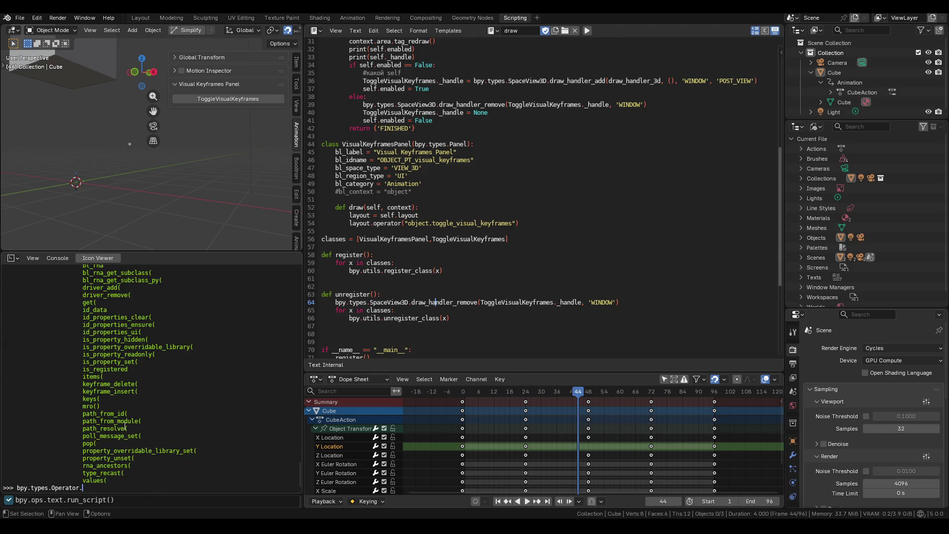
Step: Add the missing 'a' to the draw_handler_remove call on line 64
{"action": "left_click_drag", "start_coordinate": [66, 493], "coordinate": [66, 493]}
{"action": "key", "text": "BackSpace"}
{"action": "key", "text": "BackSpace"}
{"action": "key", "text": "BackSpace"}
{"action": "key", "text": "BackSpace"}
{"action": "key", "text": "BackSpace"}
{"action": "type", "text": "a"}
{"action": "left_click", "coordinate": [471, 311]}
Step: Toggle visual keyframe drawing again and select the whole draw_handler_remove statement on line 64
{"action": "mouse_move", "coordinate": [114, 207]}
{"action": "middle_mouse_down"}
{"action": "mouse_move", "coordinate": [154, 196]}
{"action": "mouse_move", "coordinate": [198, 139]}
{"action": "middle_mouse_up"}
{"action": "left_click", "coordinate": [216, 98]}
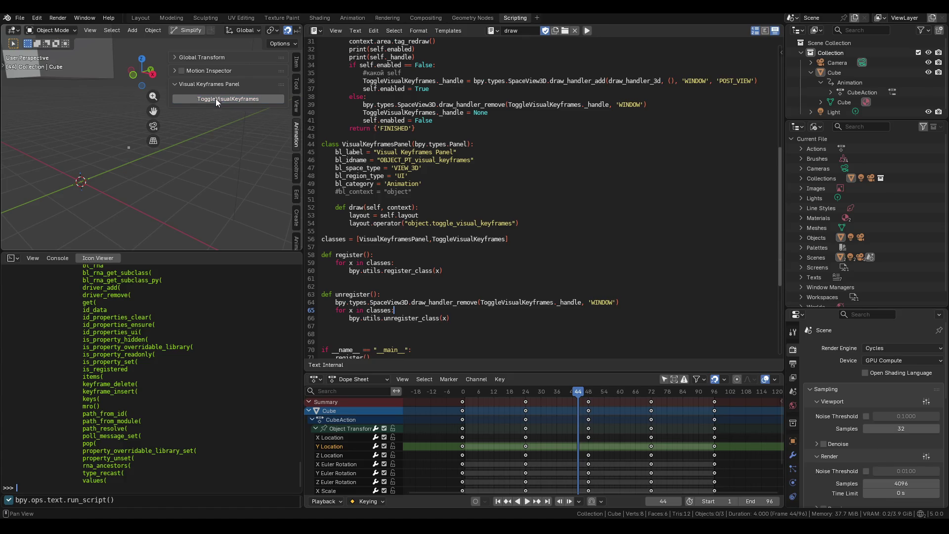
{"action": "scroll", "coordinate": [415, 286], "scroll_direction": "down", "scroll_amount": 1}
{"action": "left_click_drag", "start_coordinate": [346, 279], "coordinate": [335, 279]}
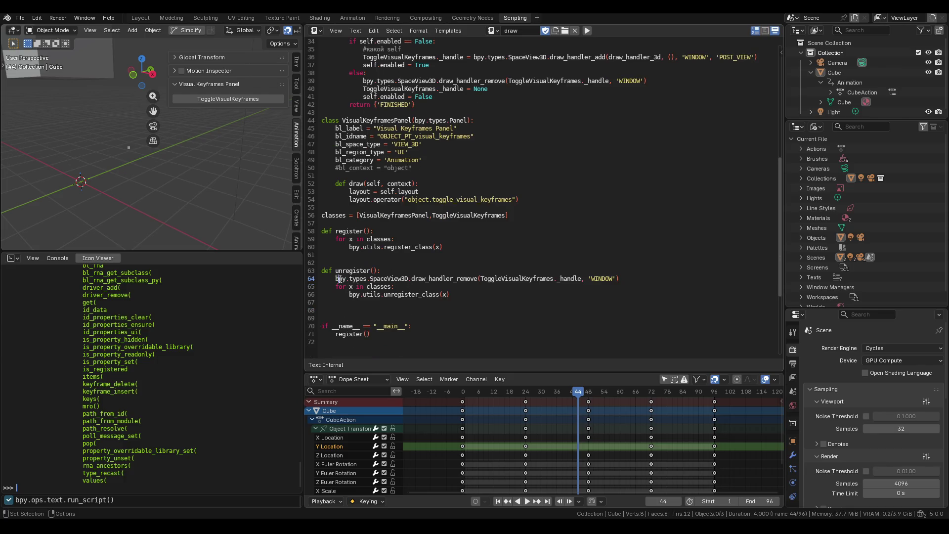
{"action": "left_click_drag", "start_coordinate": [638, 279], "coordinate": [335, 278]}
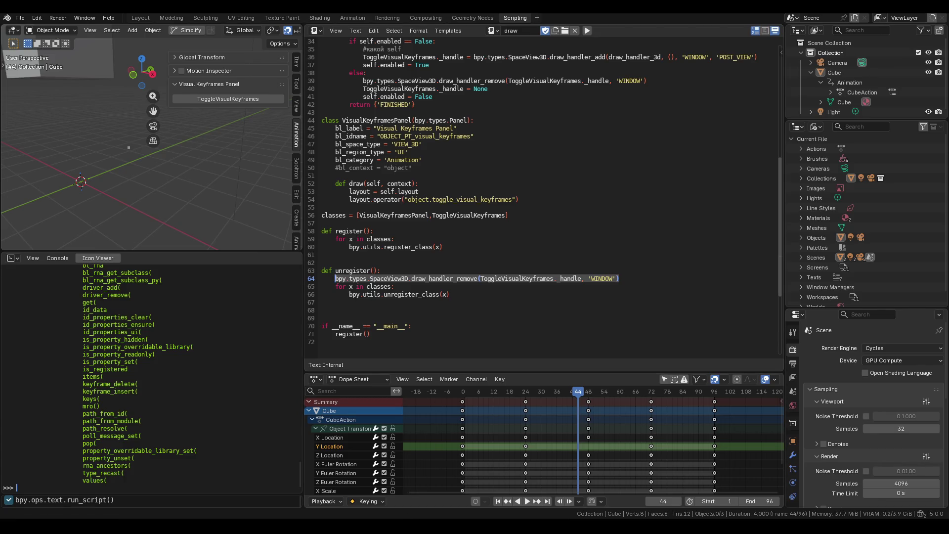
{"action": "mouse_move", "coordinate": [393, 526]}
{"action": "left_click", "coordinate": [393, 484]}
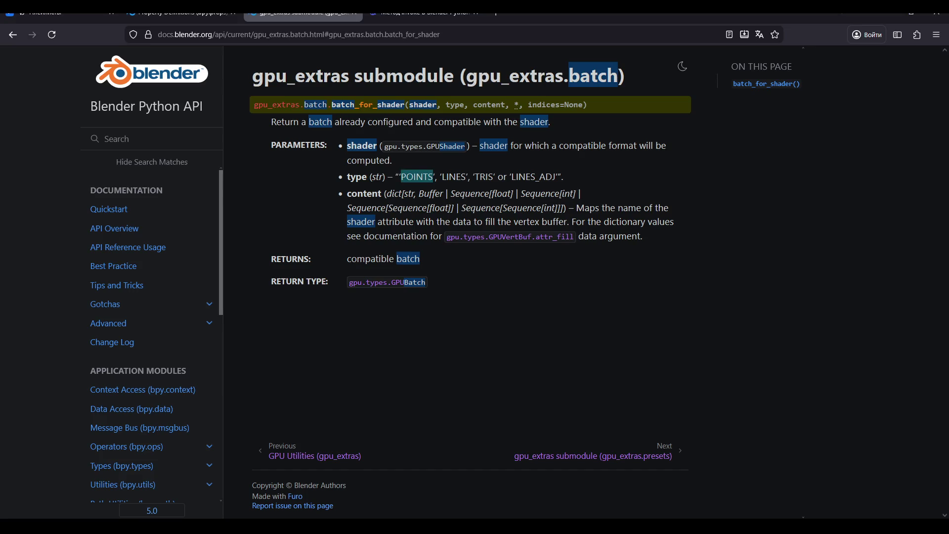
Step: Ask DeepSeek in Russian why the handler isn't removed on unregister, pasting the draw_handler_remove line
{"action": "left_click", "coordinate": [426, 12]}
{"action": "type", "text": "gj"}
{"action": "key", "text": "BackSpace"}
{"action": "key", "text": "BackSpace"}
{"action": "key", "text": "super+space"}
{"action": "type", "text": "почему при"}
{"action": "key", "text": "super+space"}
{"action": "type", "text": "undregister"}
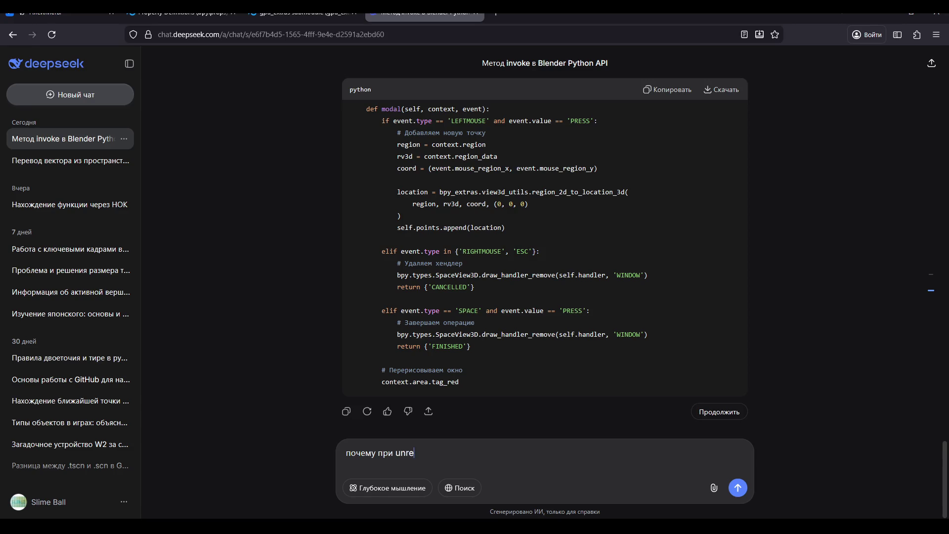
{"action": "key", "text": "super+space"}
{"action": "type", "text": "не удаляется эх"}
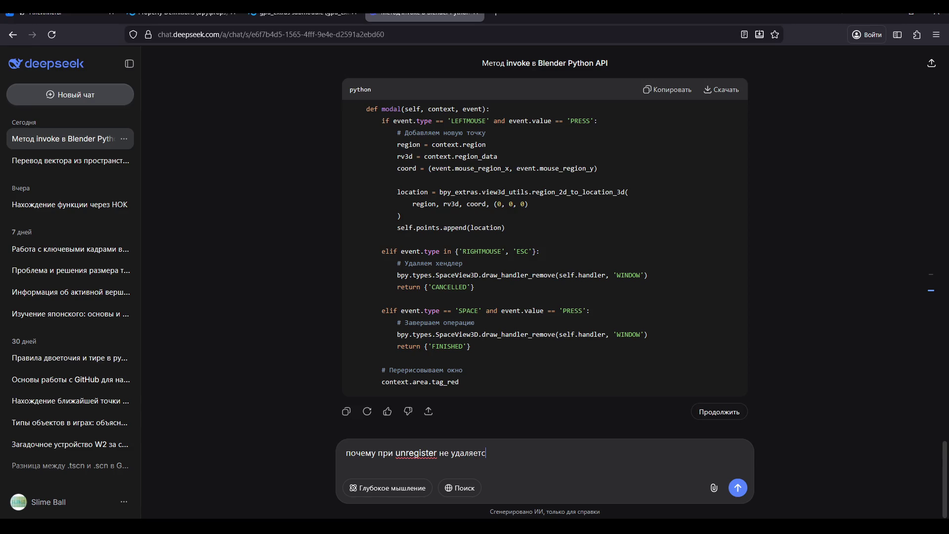
{"action": "key", "text": "BackSpace"}
{"action": "key", "text": "BackSpace"}
{"action": "type", "text": "хандлер"}
{"action": "type", "text": "bpy.types.SpaceView3D.draw_handler_remove(ToggleVisualKeyframes._handle, 'WINDOW')"}
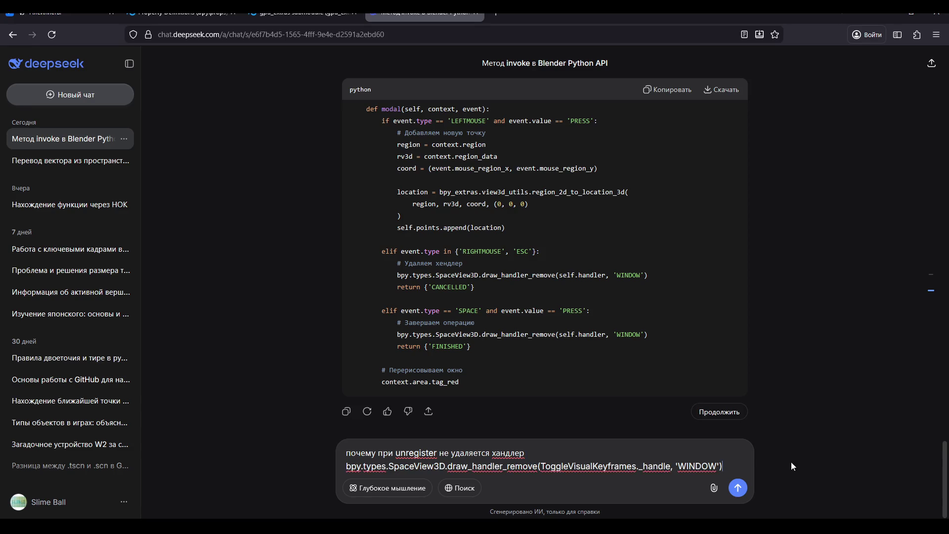
{"action": "left_click", "coordinate": [747, 492]}
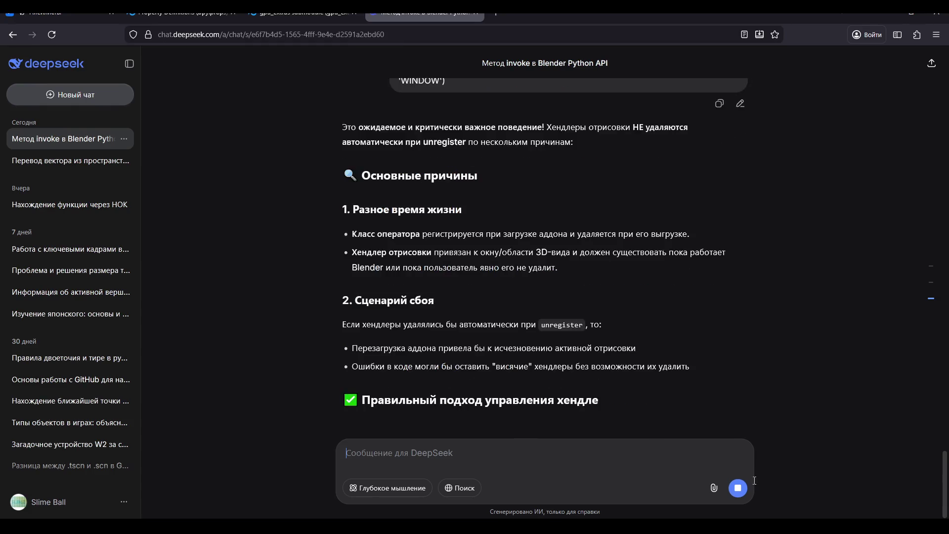
Step: Read through DeepSeek's answer and its 'Вариант 1' try/except unregister code
{"action": "scroll", "coordinate": [366, 272], "scroll_direction": "up", "scroll_amount": 2}
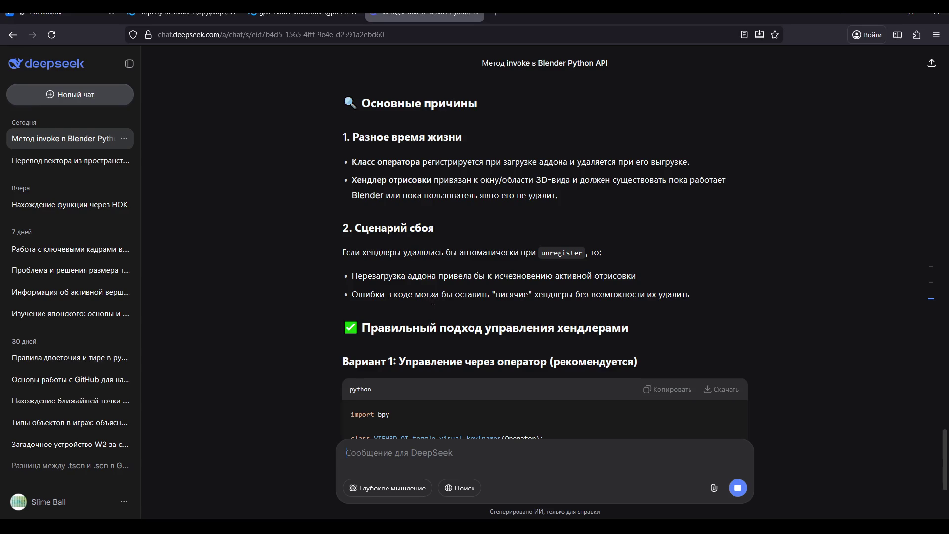
{"action": "scroll", "coordinate": [390, 271], "scroll_direction": "down", "scroll_amount": 3}
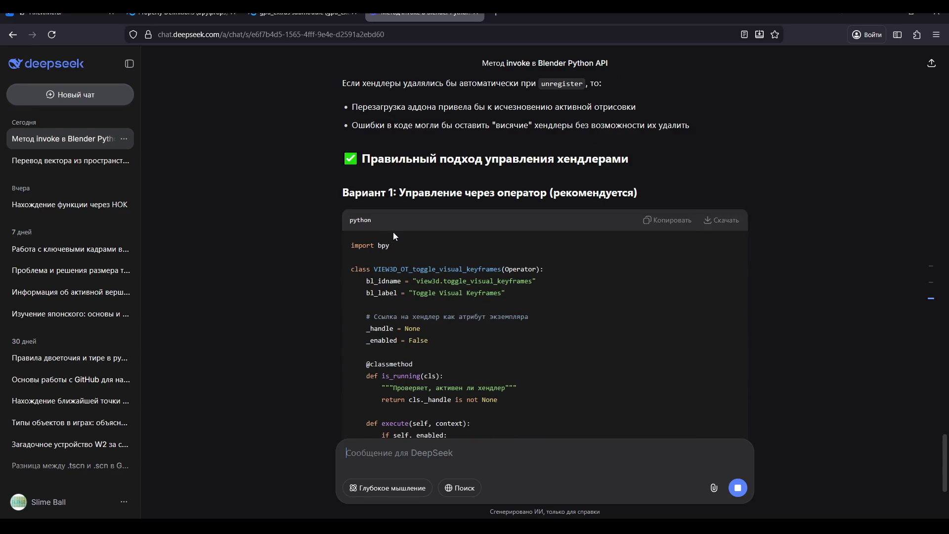
{"action": "scroll", "coordinate": [398, 227], "scroll_direction": "down", "scroll_amount": 1}
{"action": "scroll", "coordinate": [397, 227], "scroll_direction": "down", "scroll_amount": 4}
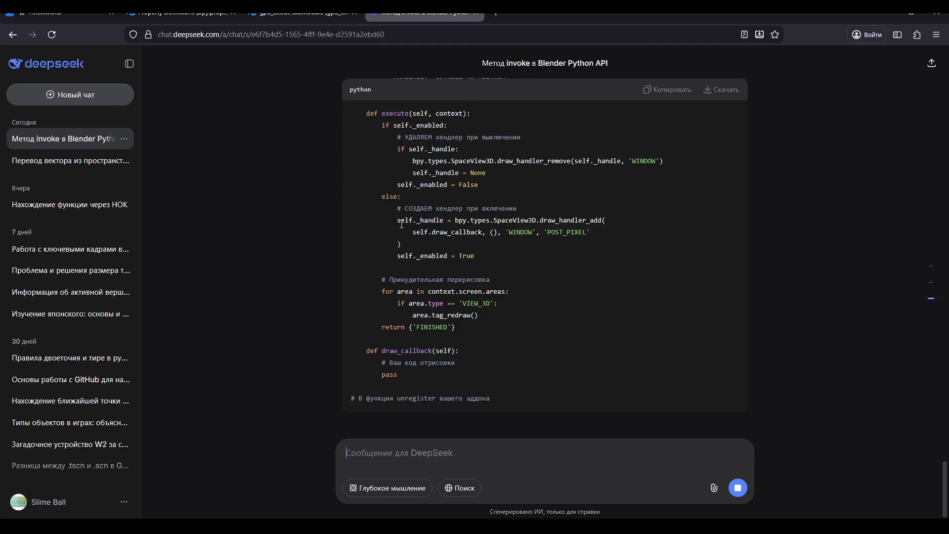
{"action": "scroll", "coordinate": [406, 223], "scroll_direction": "up", "scroll_amount": 1}
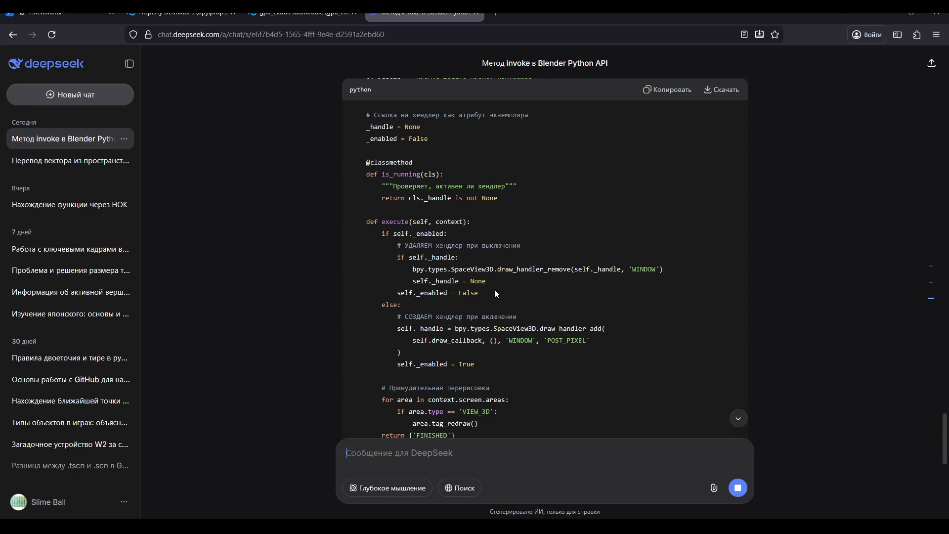
{"action": "scroll", "coordinate": [526, 314], "scroll_direction": "up", "scroll_amount": 1}
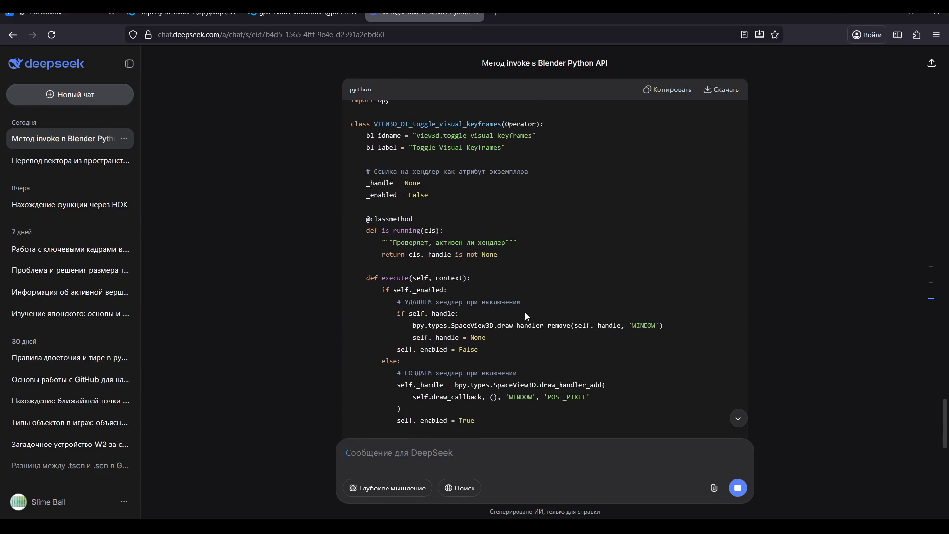
{"action": "scroll", "coordinate": [525, 312], "scroll_direction": "down", "scroll_amount": 1}
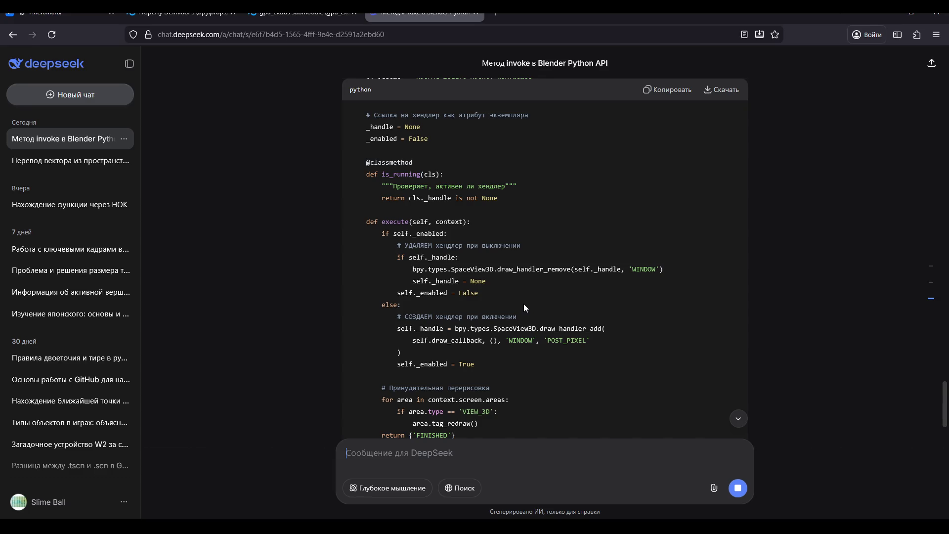
{"action": "scroll", "coordinate": [525, 305], "scroll_direction": "down", "scroll_amount": 2}
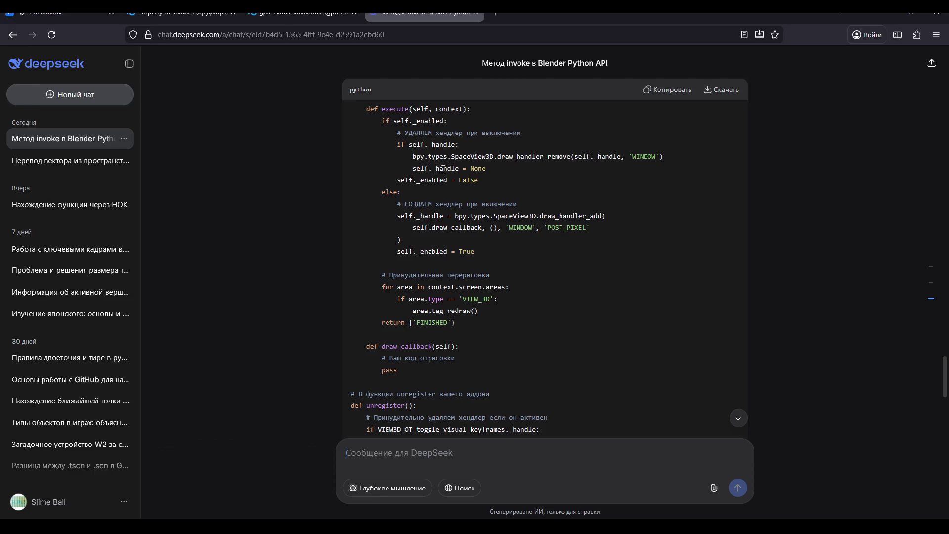
{"action": "scroll", "coordinate": [444, 168], "scroll_direction": "down", "scroll_amount": 6}
{"action": "scroll", "coordinate": [399, 229], "scroll_direction": "up", "scroll_amount": 3}
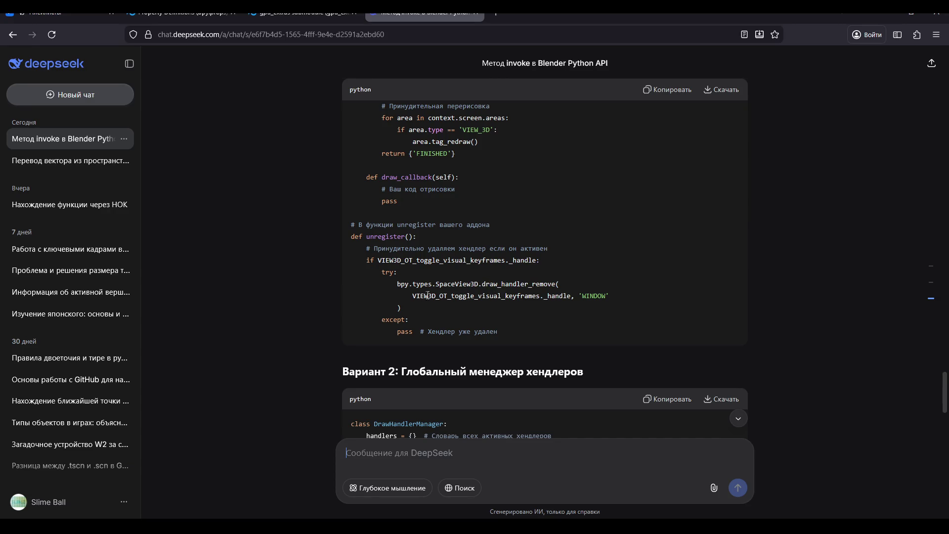
{"action": "scroll", "coordinate": [557, 296], "scroll_direction": "down", "scroll_amount": 3}
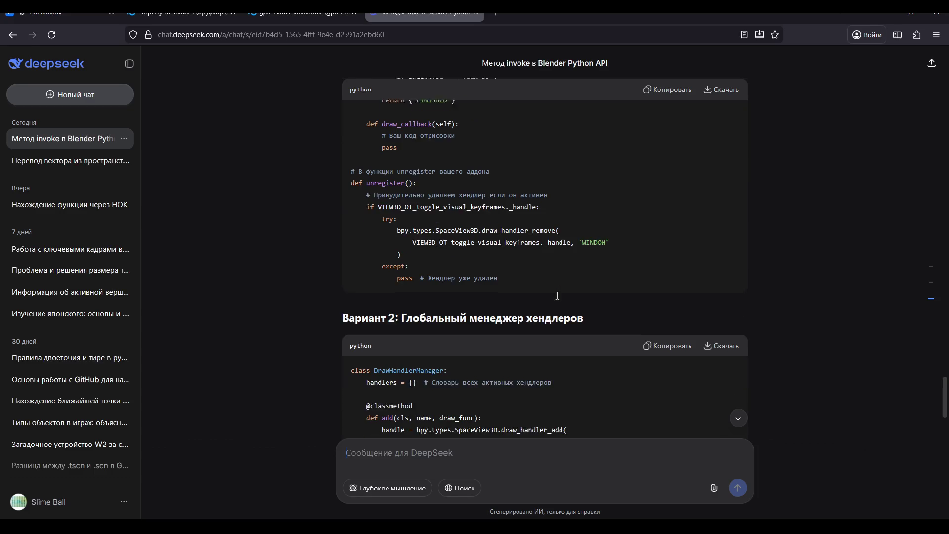
Step: Review the 'Вариант 2' DrawHandlerManager code, then bring up VisualKeyframes.py in VS Code
{"action": "scroll", "coordinate": [556, 281], "scroll_direction": "down", "scroll_amount": 2}
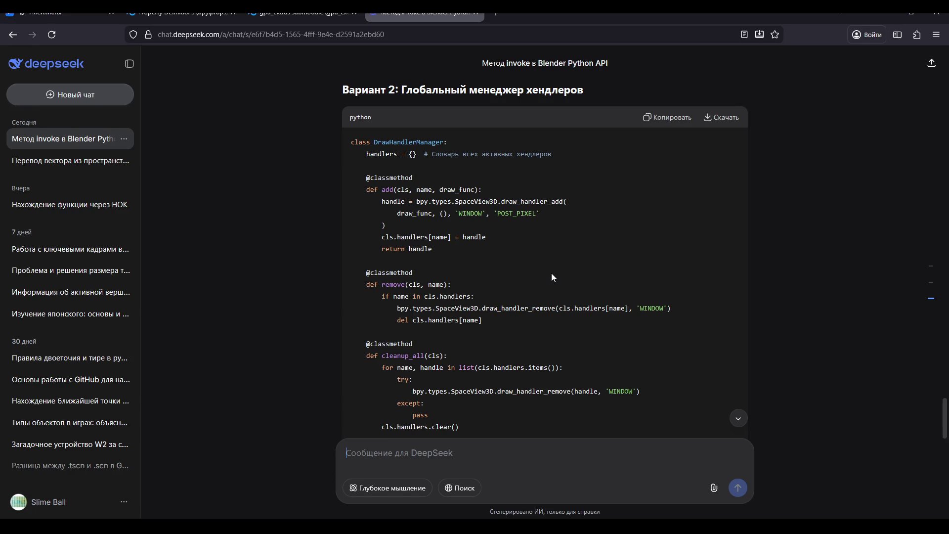
{"action": "scroll", "coordinate": [551, 276], "scroll_direction": "down", "scroll_amount": 4}
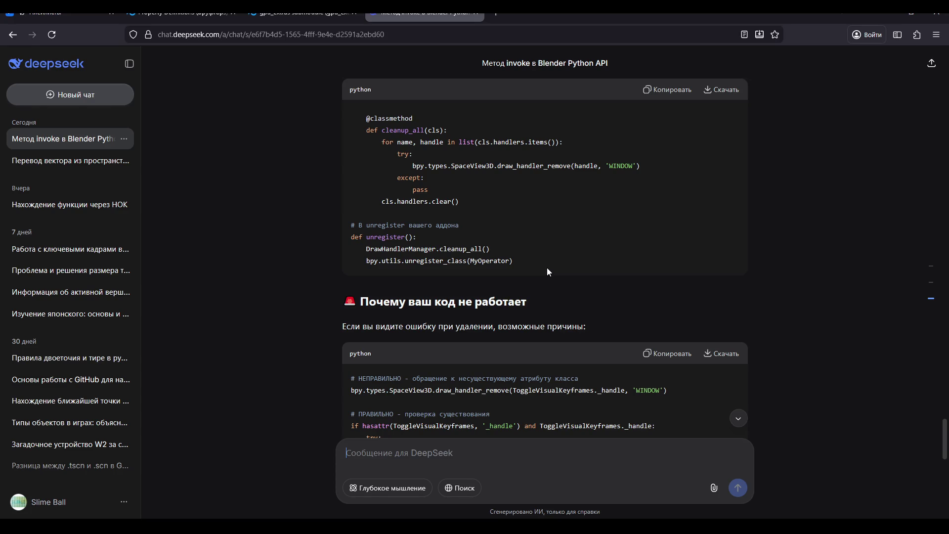
{"action": "scroll", "coordinate": [547, 269], "scroll_direction": "up", "scroll_amount": 2}
{"action": "scroll", "coordinate": [547, 266], "scroll_direction": "up", "scroll_amount": 4}
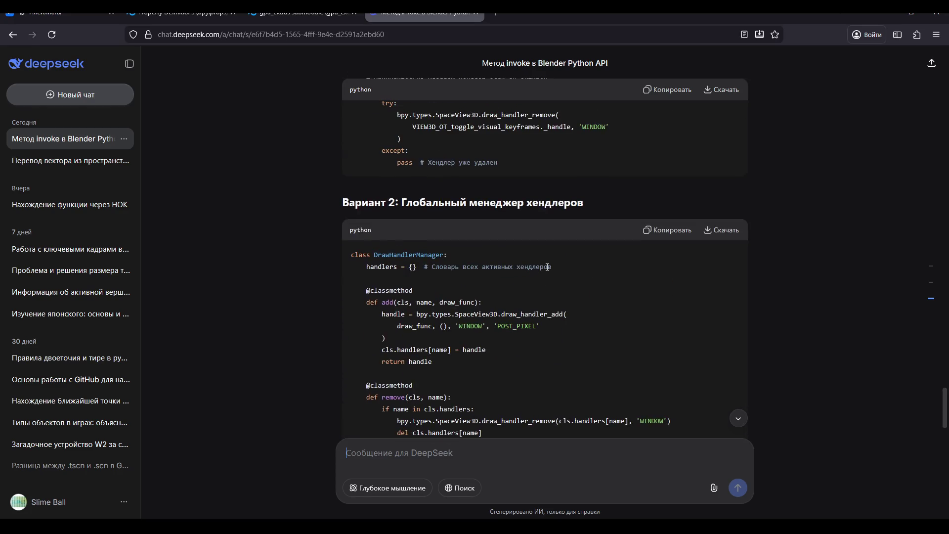
{"action": "scroll", "coordinate": [548, 267], "scroll_direction": "down", "scroll_amount": 2}
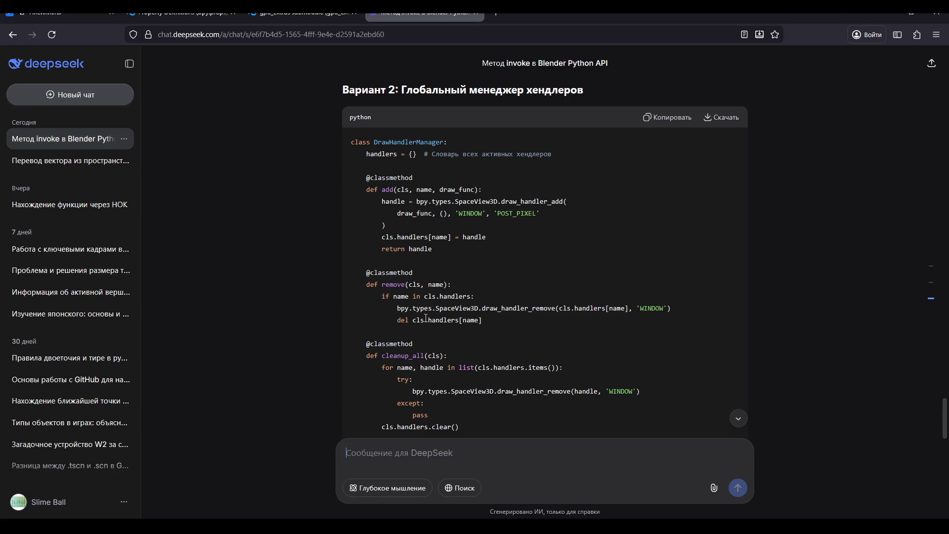
{"action": "scroll", "coordinate": [430, 307], "scroll_direction": "down", "scroll_amount": 2}
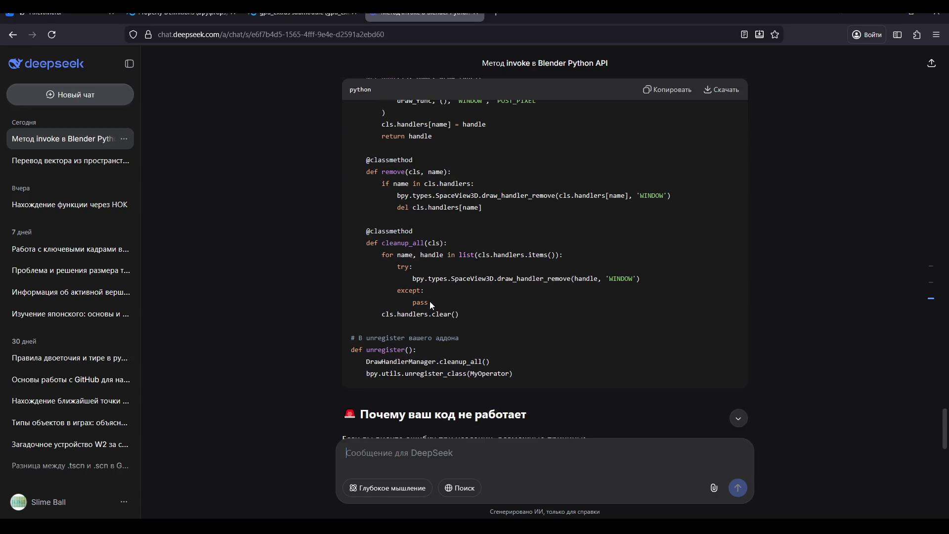
{"action": "scroll", "coordinate": [429, 303], "scroll_direction": "up", "scroll_amount": 3}
{"action": "scroll", "coordinate": [429, 301], "scroll_direction": "down", "scroll_amount": 4}
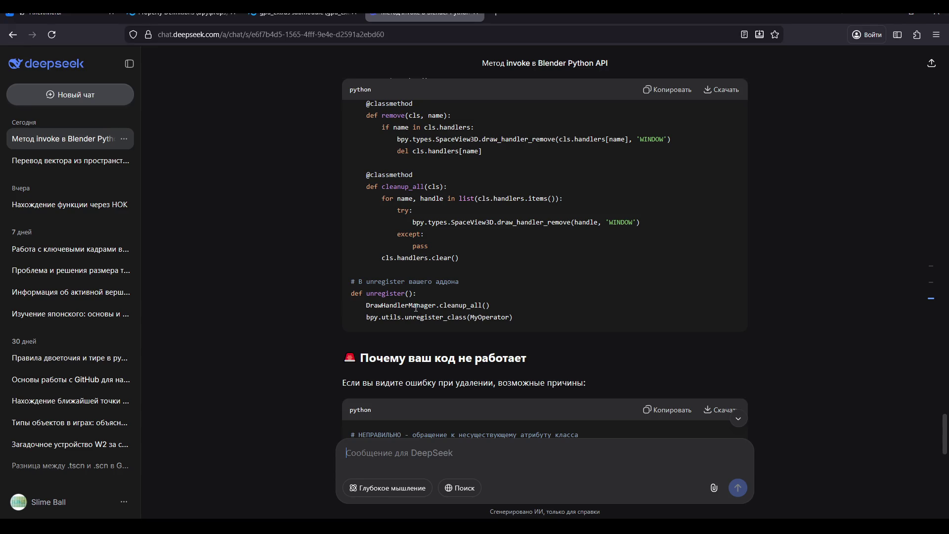
{"action": "scroll", "coordinate": [417, 307], "scroll_direction": "up", "scroll_amount": 10}
{"action": "scroll", "coordinate": [415, 307], "scroll_direction": "up", "scroll_amount": 3}
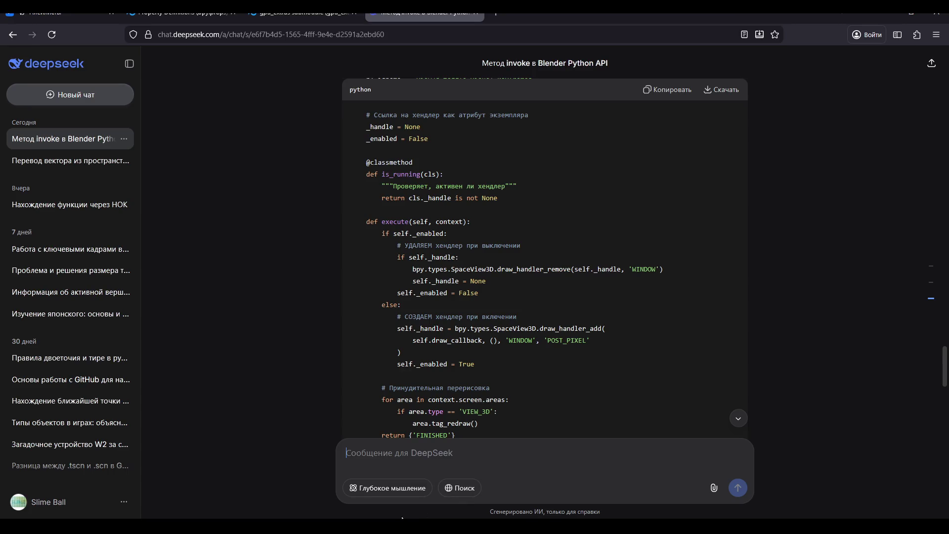
{"action": "key", "text": "alt+Tab"}
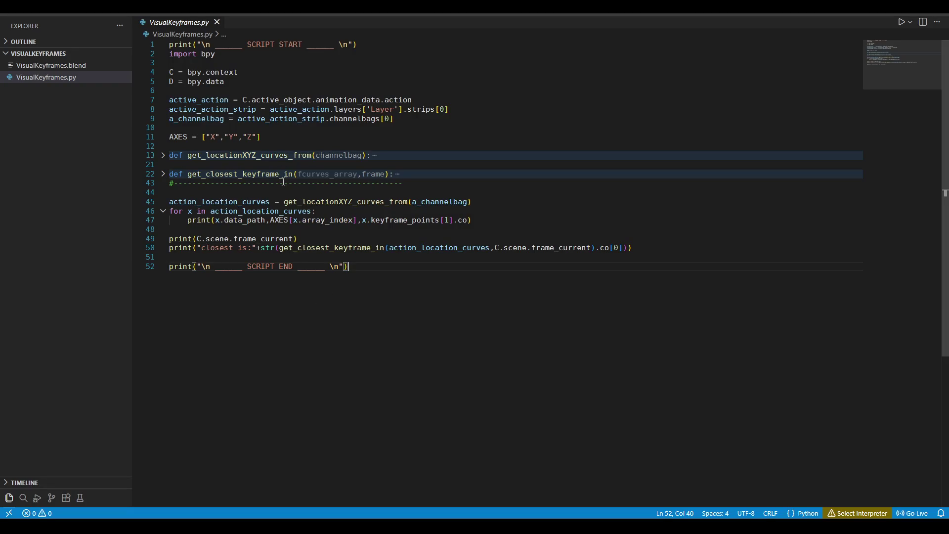
Step: Back in Blender's script, type def deleteHandler on the empty line under _handle = None
{"action": "key", "text": "alt+Tab"}
{"action": "key", "text": "Tab"}
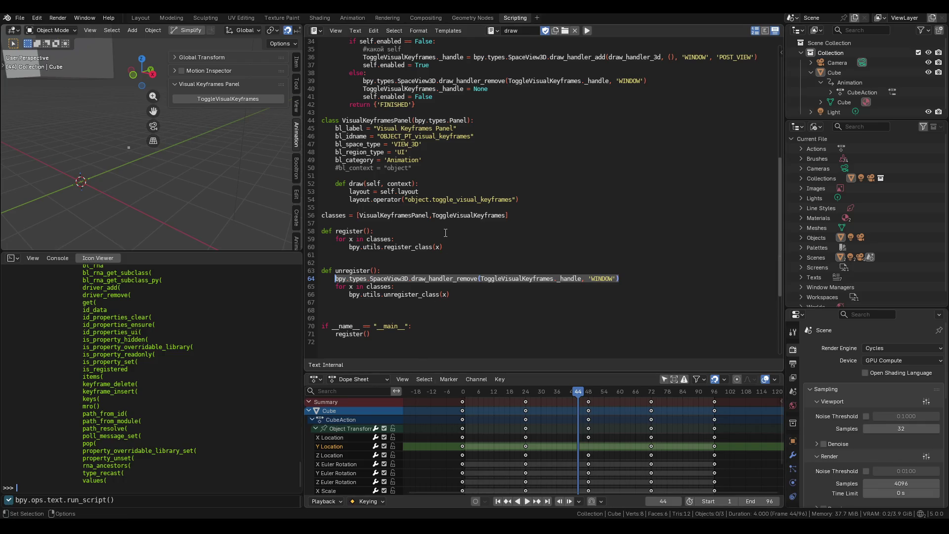
{"action": "left_click", "coordinate": [600, 278]}
{"action": "scroll", "coordinate": [547, 274], "scroll_direction": "up", "scroll_amount": 7}
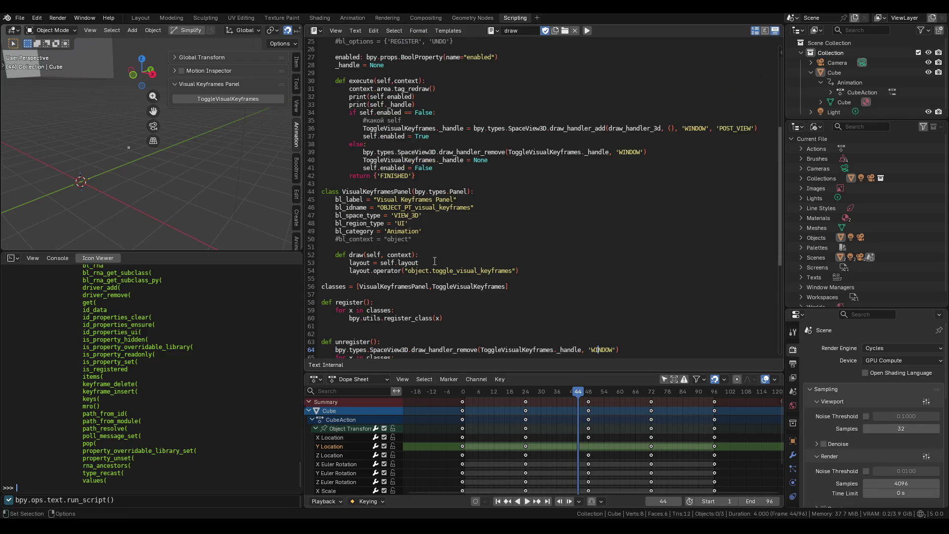
{"action": "scroll", "coordinate": [357, 180], "scroll_direction": "up", "scroll_amount": 2}
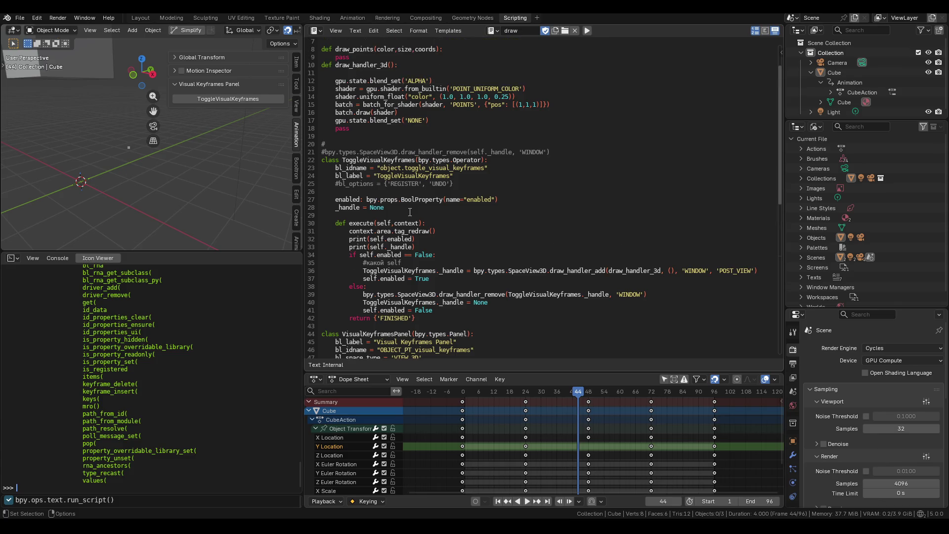
{"action": "left_click", "coordinate": [442, 215]}
{"action": "left_click", "coordinate": [357, 217]}
{"action": "type", "text": "def e"}
{"action": "key", "text": "BackSpace"}
{"action": "type", "text": "delete"}
{"action": "type", "text": "_ha"}
{"action": "key", "text": "BackSpace"}
{"action": "key", "text": "BackSpace"}
{"action": "key", "text": "BackSpace"}
{"action": "type", "text": "Handler"}
Step: Finish def deleteHandler(): and paste the draw_handler_remove call from execute into its body
{"action": "left_click", "coordinate": [384, 223]}
{"action": "type", "text": "():"}
{"action": "key", "text": "Return"}
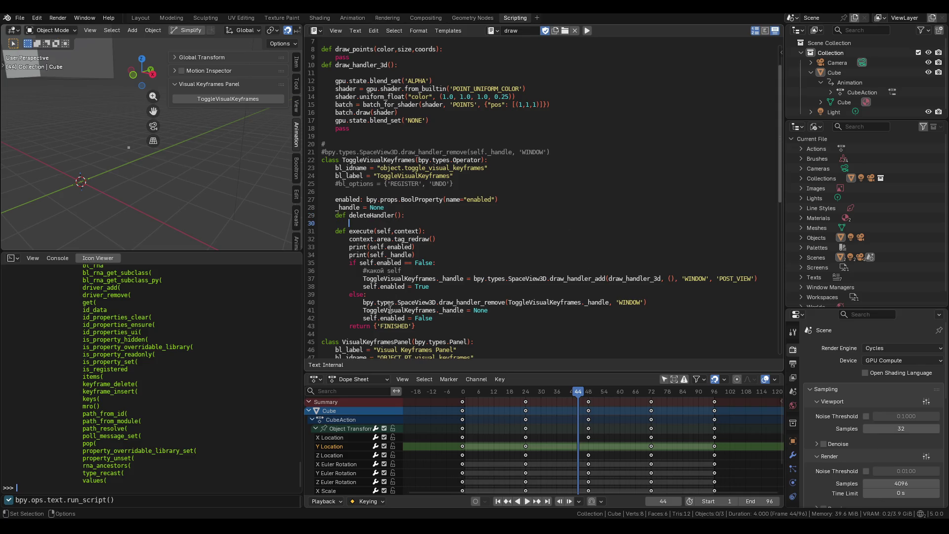
{"action": "left_click_drag", "start_coordinate": [649, 300], "coordinate": [362, 302]}
{"action": "key", "text": "ctrl+c"}
{"action": "left_click", "coordinate": [378, 226]}
{"action": "key", "text": "ctrl+v"}
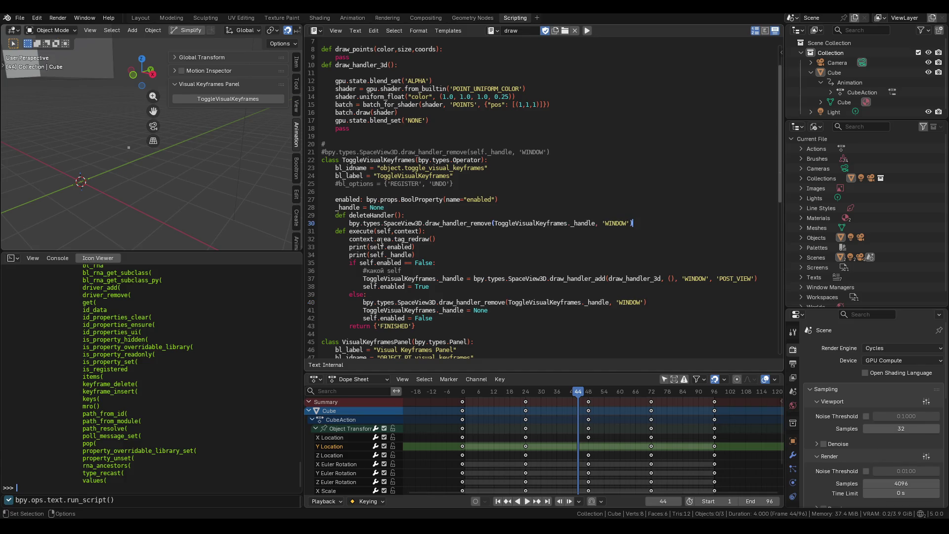
Step: Add blank lines before and after the deleteHandler method to space it out
{"action": "double_click", "coordinate": [374, 216]}
{"action": "left_click", "coordinate": [400, 215]}
{"action": "left_click", "coordinate": [643, 223]}
{"action": "key", "text": "Return"}
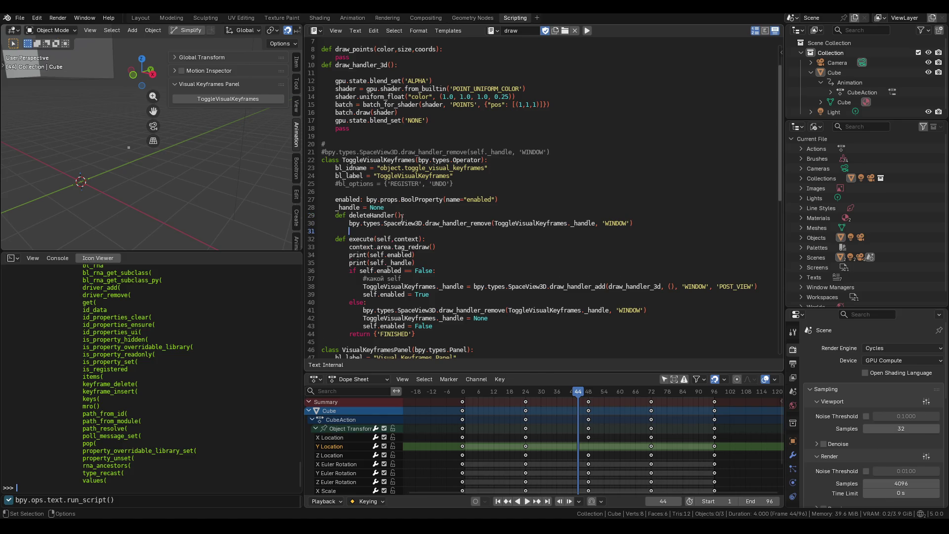
{"action": "left_click", "coordinate": [386, 208]}
{"action": "key", "text": "Return"}
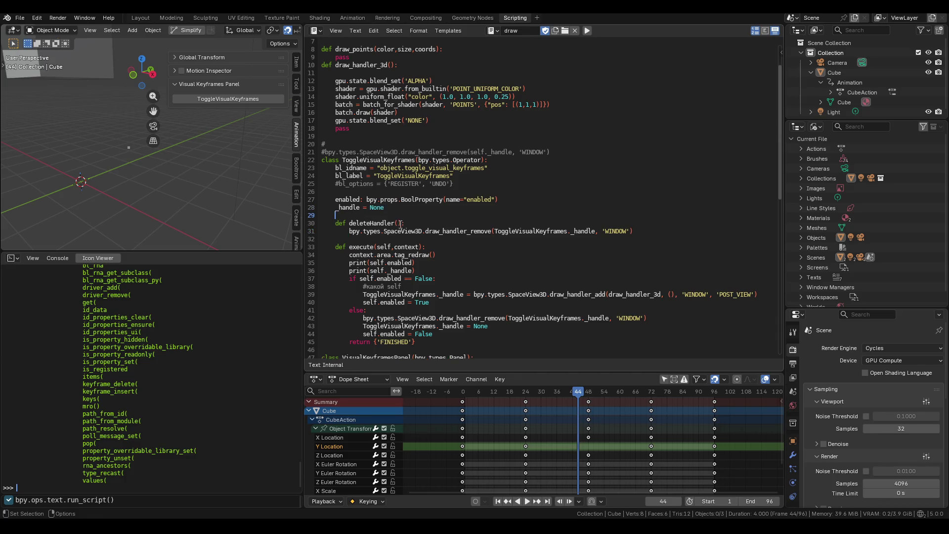
{"action": "scroll", "coordinate": [402, 224], "scroll_direction": "down", "scroll_amount": 1}
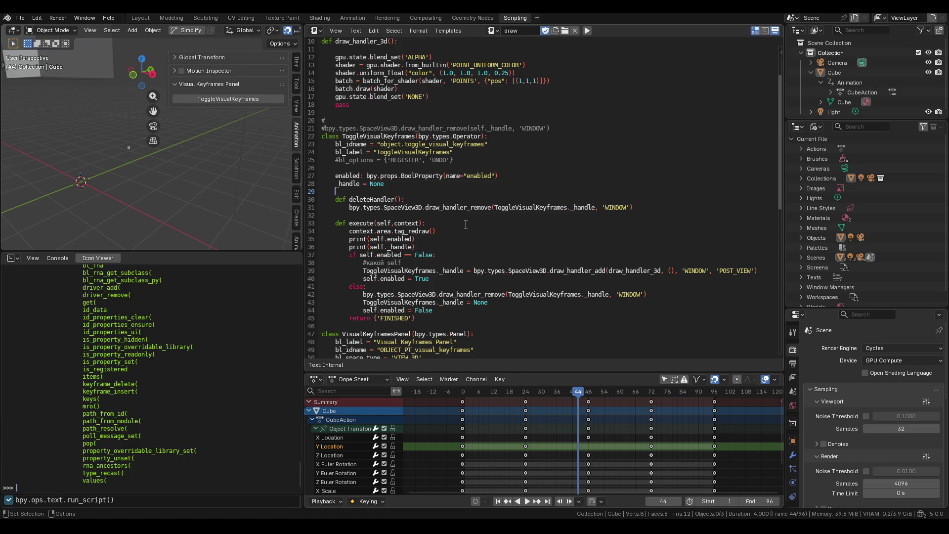
{"action": "scroll", "coordinate": [376, 202], "scroll_direction": "down", "scroll_amount": 1}
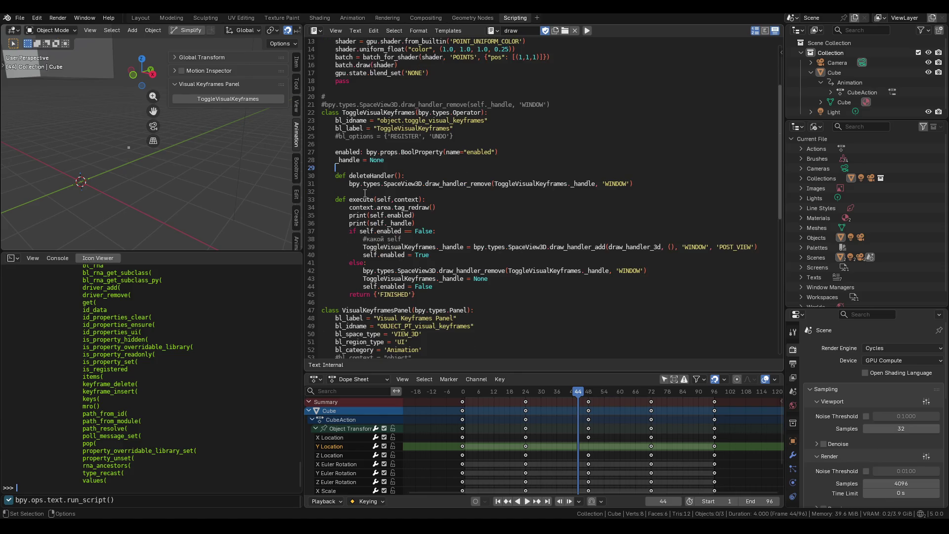
{"action": "double_click", "coordinate": [378, 112]}
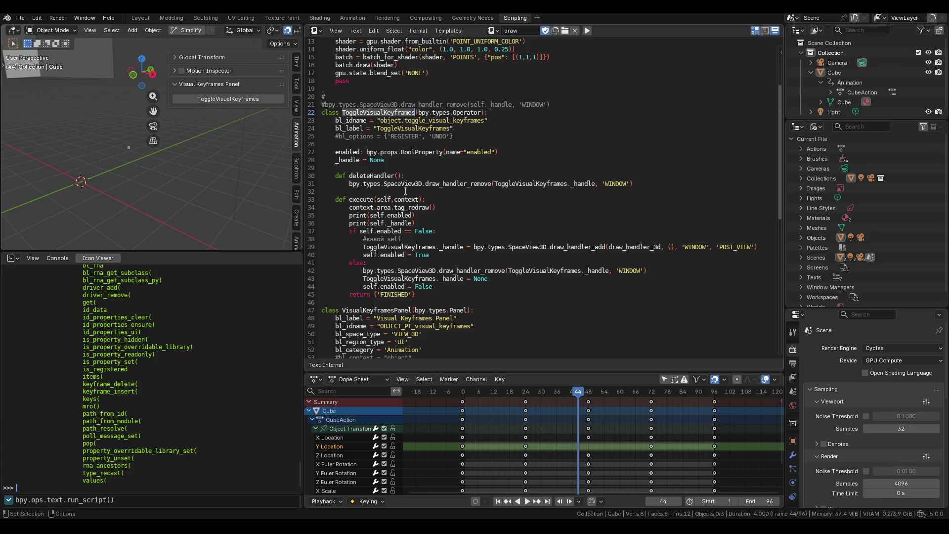
{"action": "scroll", "coordinate": [409, 191], "scroll_direction": "down", "scroll_amount": 2}
{"action": "scroll", "coordinate": [409, 191], "scroll_direction": "down", "scroll_amount": 10}
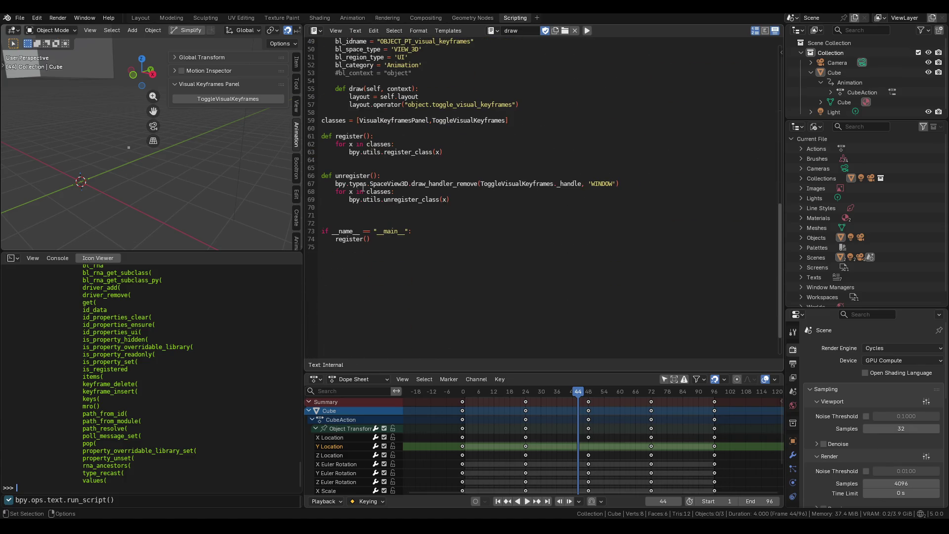
Step: Replace the draw_handler_remove call in unregister with ToggleVisualKeyframes.deleteHandler()
{"action": "left_click_drag", "start_coordinate": [631, 183], "coordinate": [333, 184]}
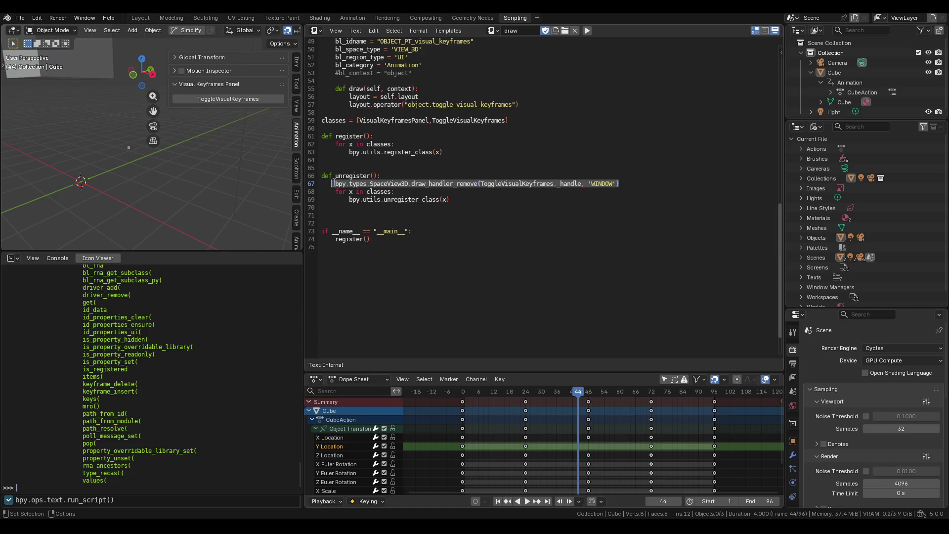
{"action": "key", "text": "ctrl+v"}
{"action": "type", "text": ".dele"}
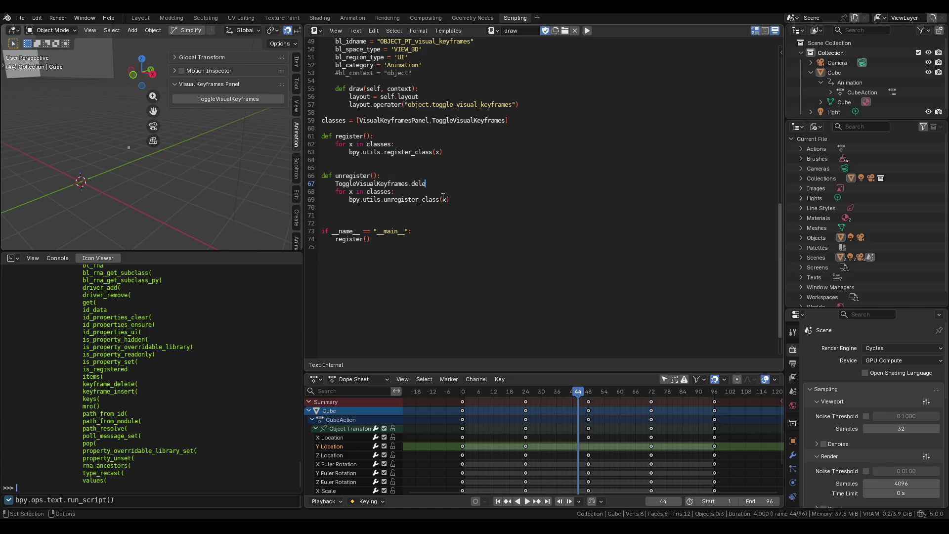
{"action": "type", "text": "teHandler"}
{"action": "type", "text": "()"}
Step: Check the deleteHandler occurrences with Find, then save VisualKeyframes.blend
{"action": "scroll", "coordinate": [440, 316], "scroll_direction": "up", "scroll_amount": 6}
{"action": "double_click", "coordinate": [440, 328]}
{"action": "key", "text": "ctrl+f"}
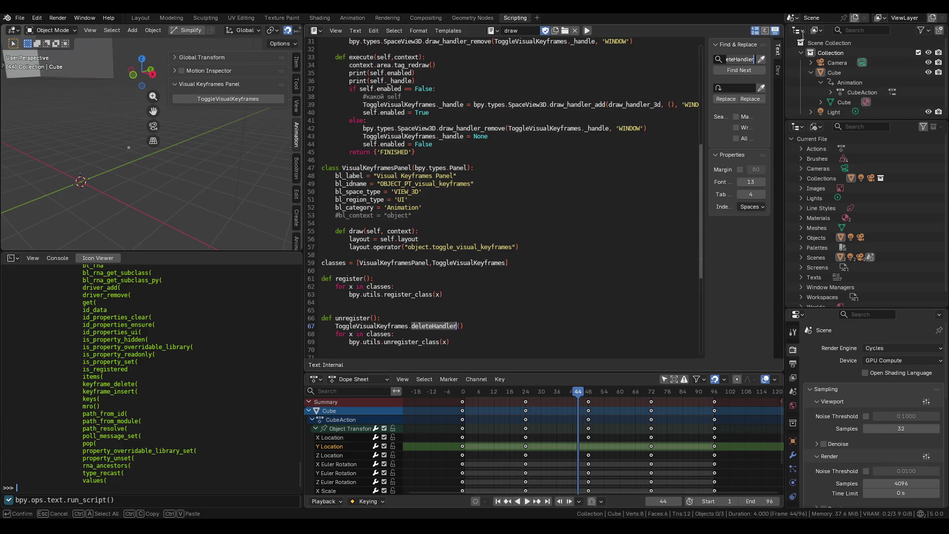
{"action": "left_click", "coordinate": [717, 71]}
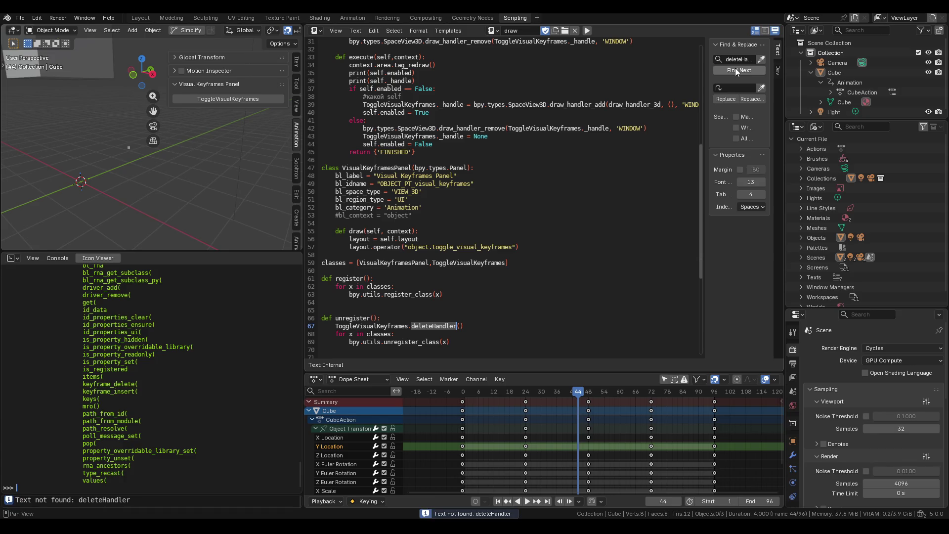
{"action": "left_click_drag", "start_coordinate": [707, 69], "coordinate": [776, 69]}
{"action": "scroll", "coordinate": [432, 162], "scroll_direction": "up", "scroll_amount": 2}
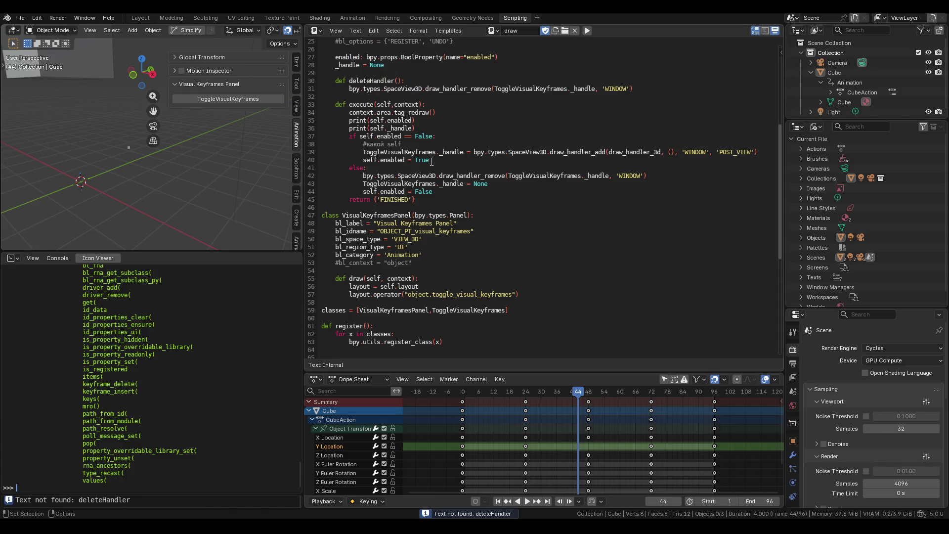
{"action": "double_click", "coordinate": [372, 81]}
{"action": "scroll", "coordinate": [409, 220], "scroll_direction": "down", "scroll_amount": 4}
{"action": "left_click", "coordinate": [420, 279]}
{"action": "double_click", "coordinate": [421, 279]}
{"action": "key", "text": "Right"}
{"action": "key", "text": "ctrl+s"}
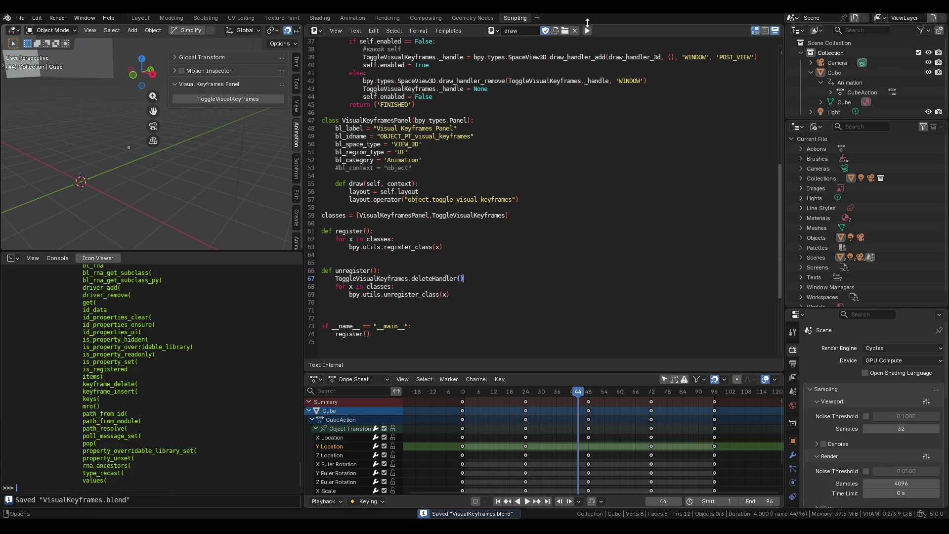
Step: Run the add-on script, switch keyframe drawing on with ToggleVisualKeyframes, and orbit the viewport
{"action": "left_click", "coordinate": [587, 31]}
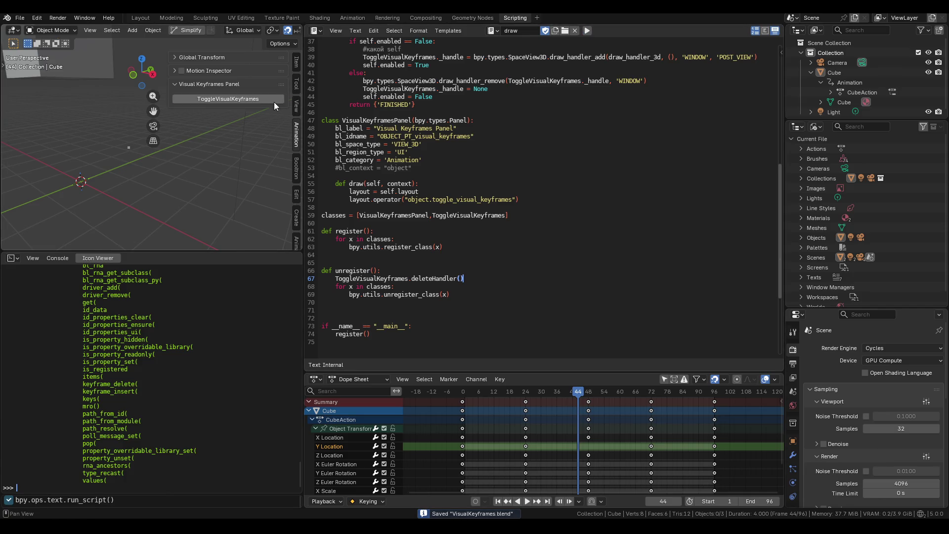
{"action": "left_click", "coordinate": [260, 99]}
{"action": "mouse_move", "coordinate": [114, 153]}
{"action": "middle_mouse_down"}
{"action": "mouse_move", "coordinate": [71, 170]}
{"action": "mouse_move", "coordinate": [86, 163]}
{"action": "middle_mouse_up"}
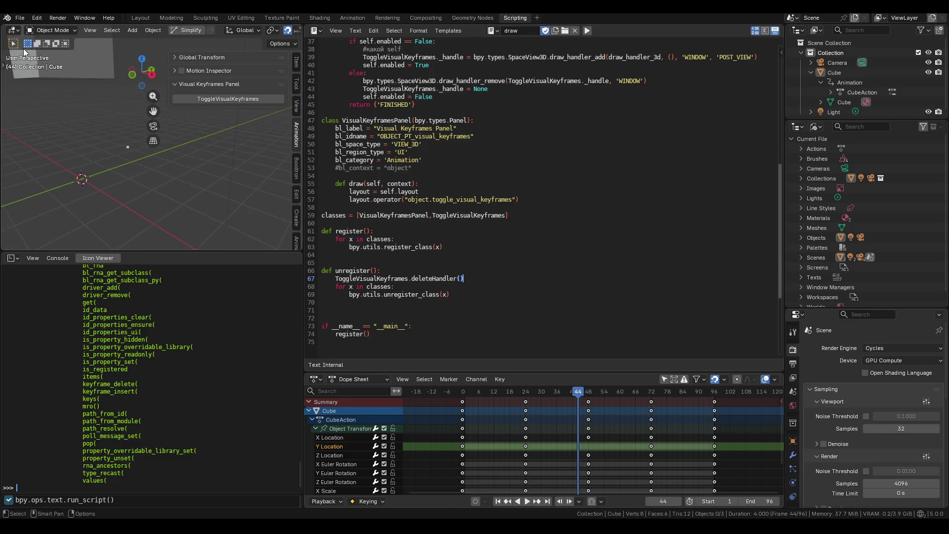
Step: Save VisualKeyframes.blend, then reopen it from recent files after Blender crashes
{"action": "left_click", "coordinate": [20, 18]}
{"action": "left_click", "coordinate": [20, 17]}
{"action": "left_click", "coordinate": [48, 80]}
{"action": "key", "text": "alt+Tab"}
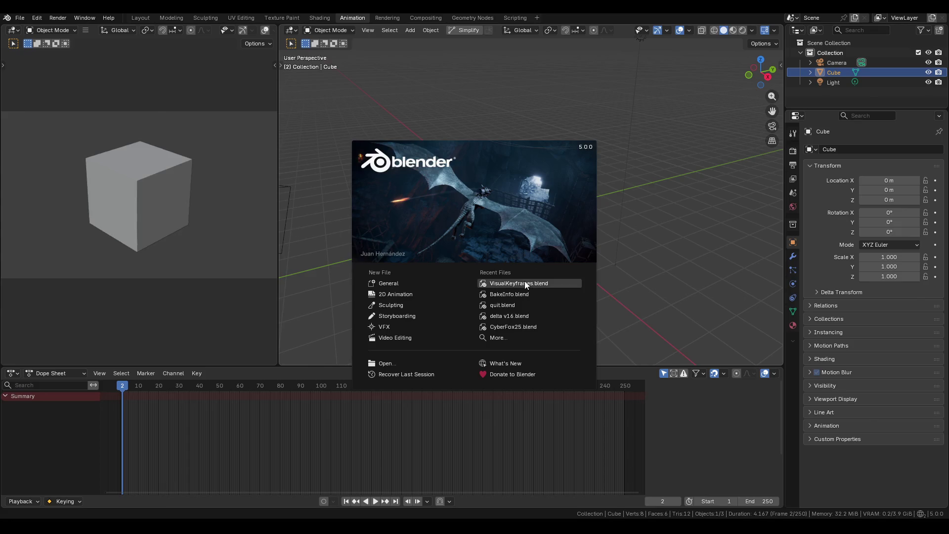
{"action": "left_click", "coordinate": [521, 280]}
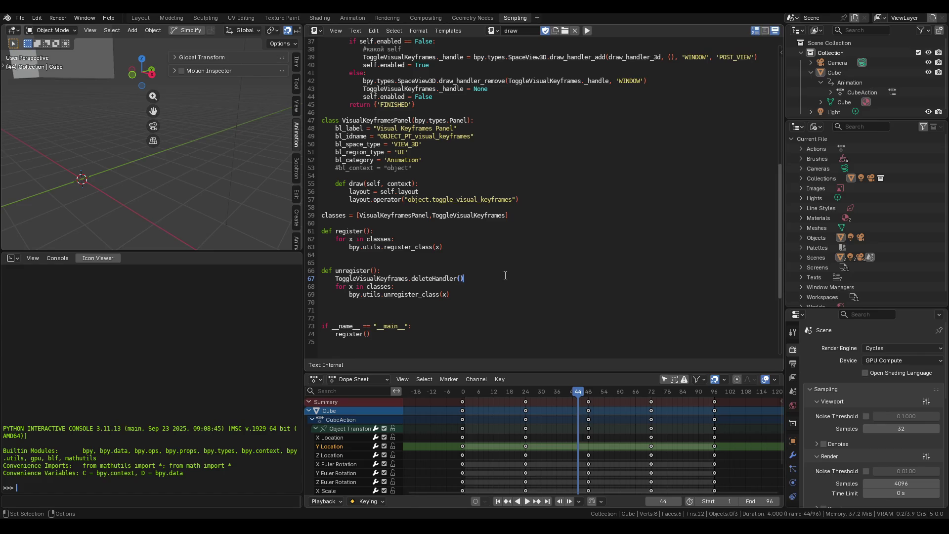
Step: Run the script, switch keyframe drawing on, then run the script again
{"action": "left_click", "coordinate": [588, 30]}
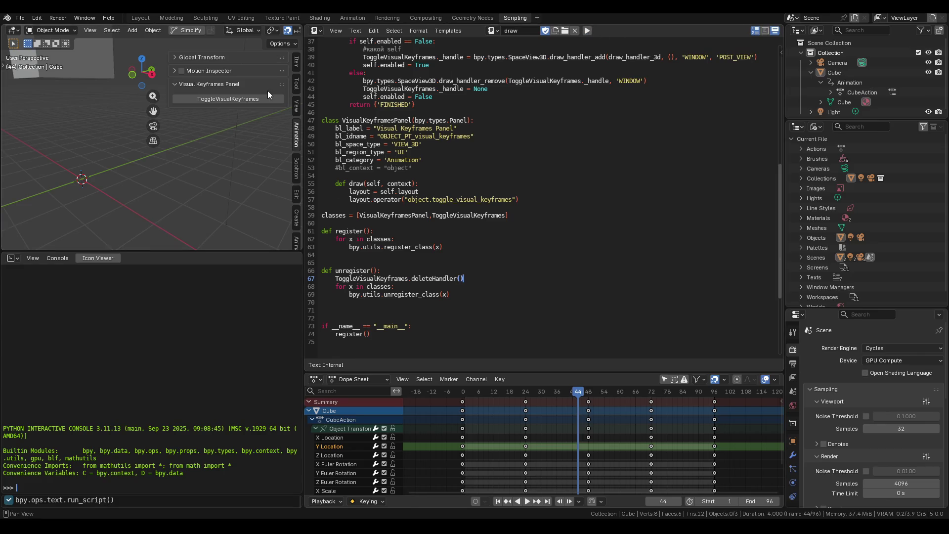
{"action": "left_click", "coordinate": [253, 97]}
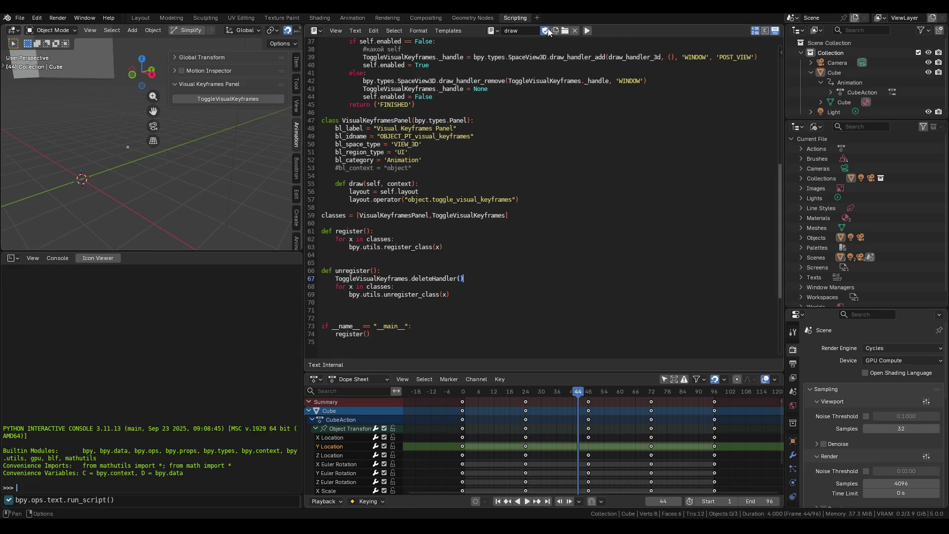
{"action": "left_click", "coordinate": [588, 31]}
Step: Read the registration messages in the System Console, then switch keyframe drawing off
{"action": "left_click", "coordinate": [84, 18]}
{"action": "left_click", "coordinate": [112, 123]}
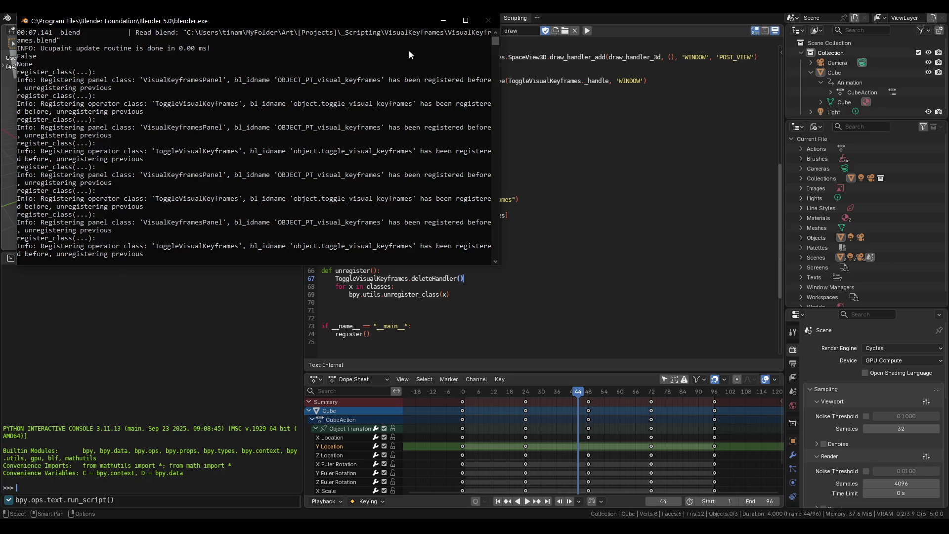
{"action": "left_click", "coordinate": [443, 20]}
{"action": "scroll", "coordinate": [420, 258], "scroll_direction": "up", "scroll_amount": 2}
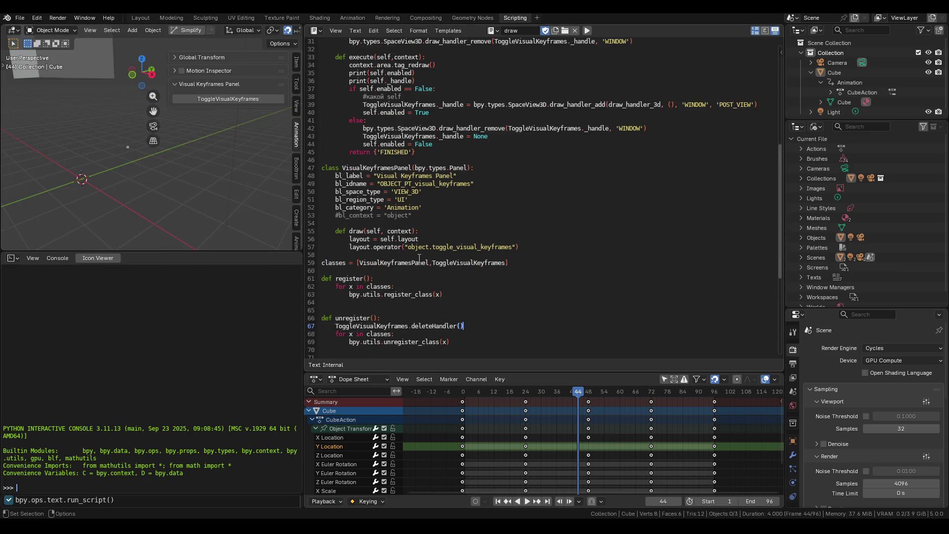
{"action": "scroll", "coordinate": [419, 259], "scroll_direction": "up", "scroll_amount": 3}
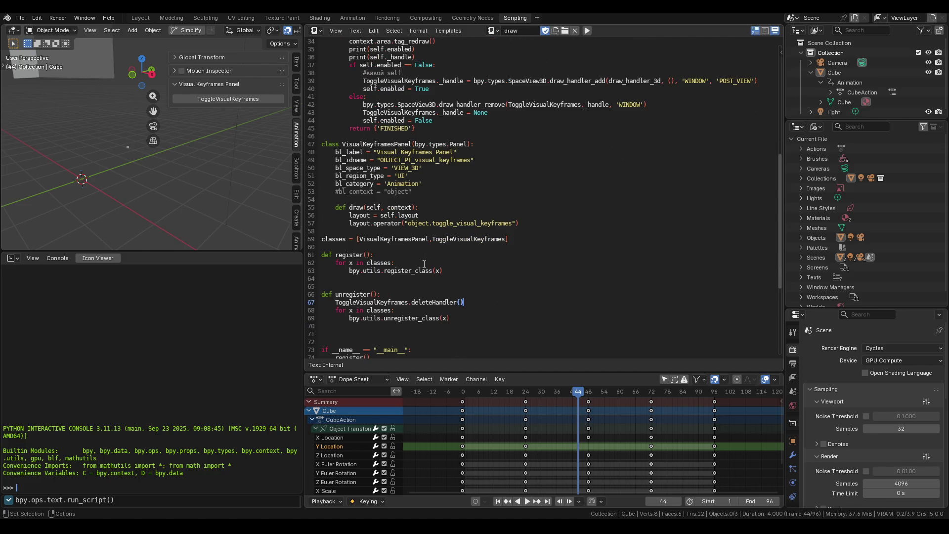
{"action": "scroll", "coordinate": [477, 302], "scroll_direction": "up", "scroll_amount": 2}
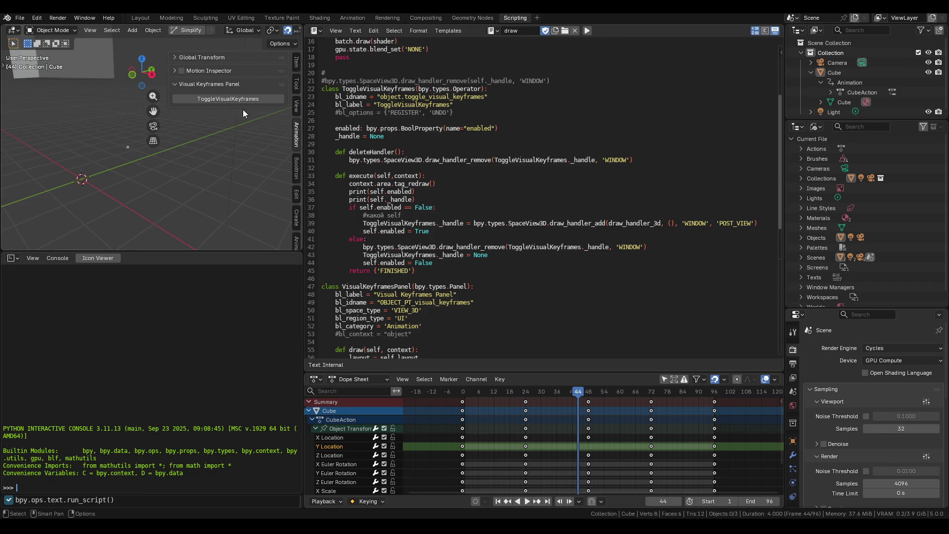
{"action": "left_click", "coordinate": [233, 97]}
{"action": "left_click", "coordinate": [368, 145]}
{"action": "key", "text": "Return"}
{"action": "type", "text": "@cla"}
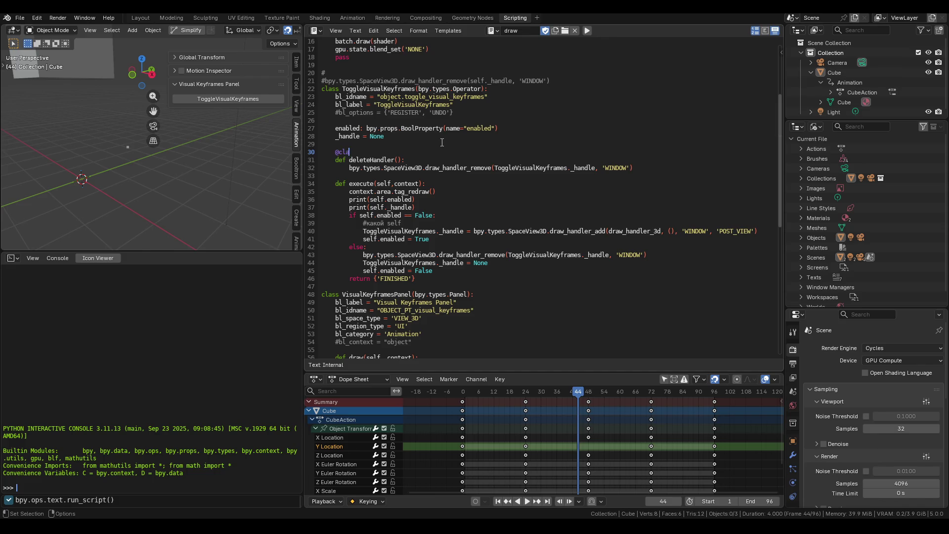
{"action": "type", "text": "ssmethod"}
{"action": "left_click", "coordinate": [589, 31]}
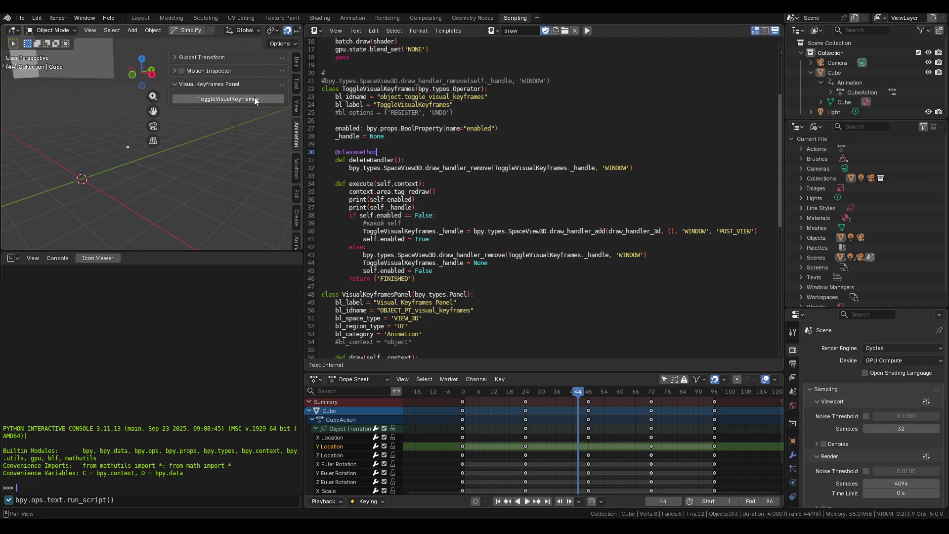
Step: Save VisualKeyframes.blend from the File menu
{"action": "left_click", "coordinate": [20, 18]}
{"action": "left_click", "coordinate": [37, 80]}
{"action": "key", "text": "F3"}
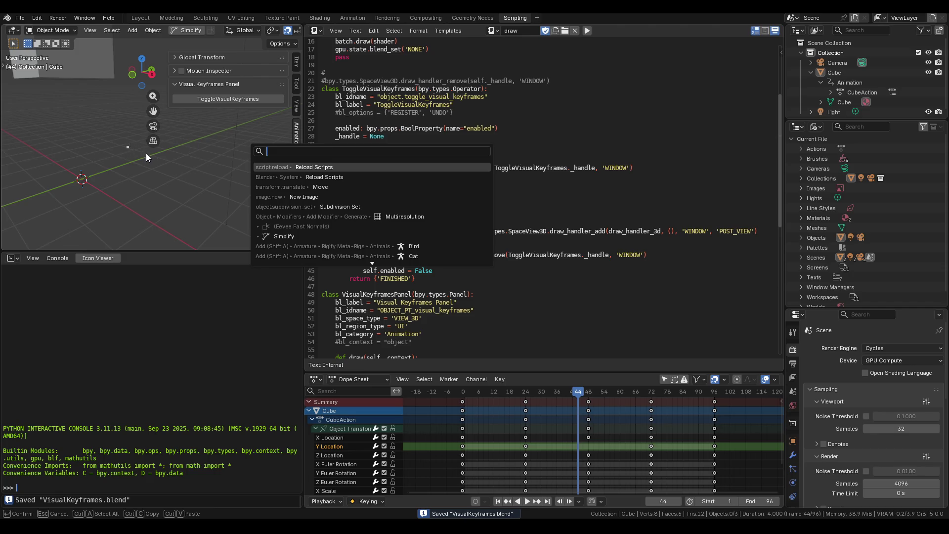
Step: Reopen VisualKeyframes.blend from the splash's Recent Files, run the script, and press ToggleVisualKeyframes
{"action": "key", "text": "alt+Tab"}
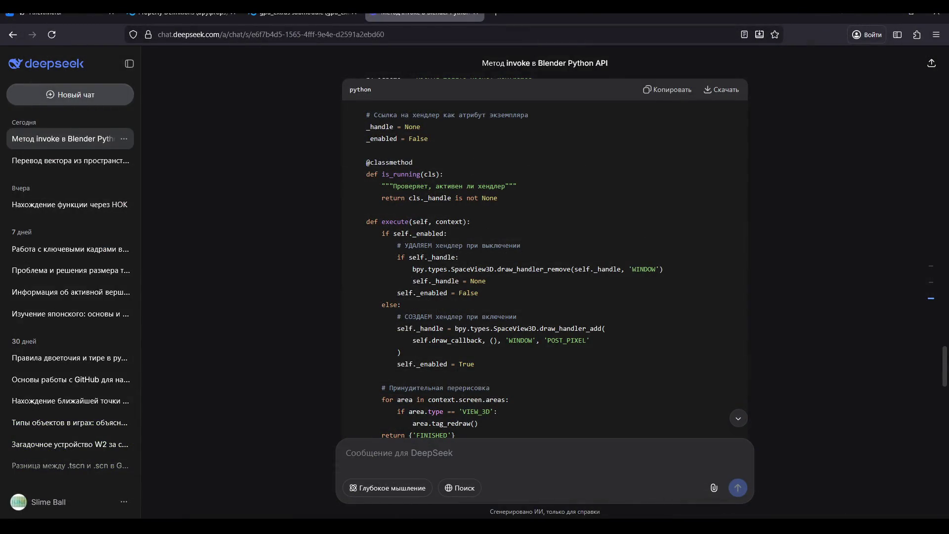
{"action": "key", "text": "alt+Tab"}
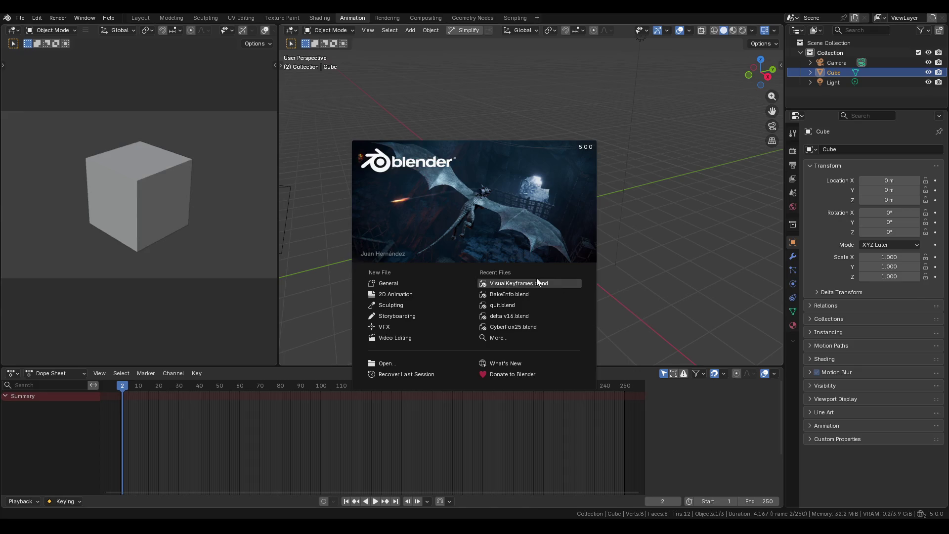
{"action": "left_click", "coordinate": [562, 229]}
{"action": "left_click", "coordinate": [588, 31]}
{"action": "left_click", "coordinate": [228, 99]}
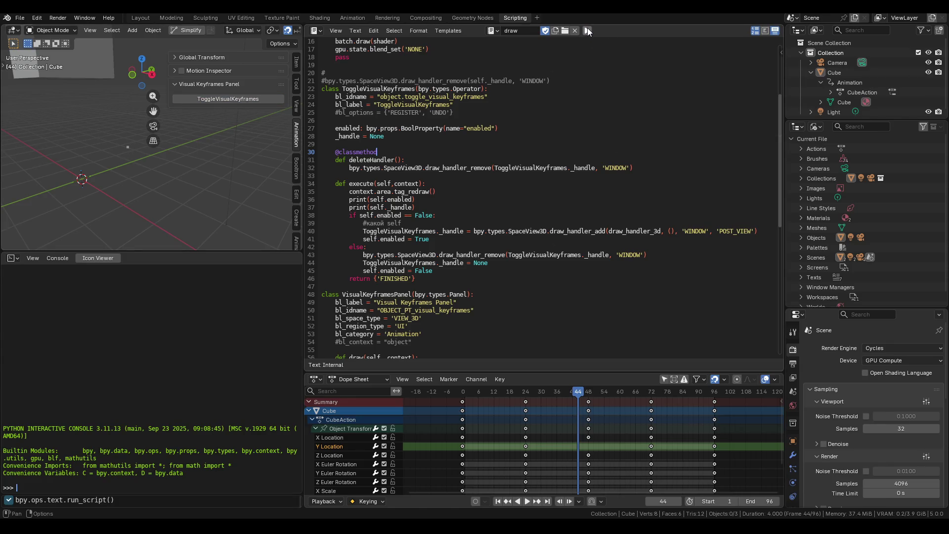
{"action": "scroll", "coordinate": [497, 197], "scroll_direction": "down", "scroll_amount": 3}
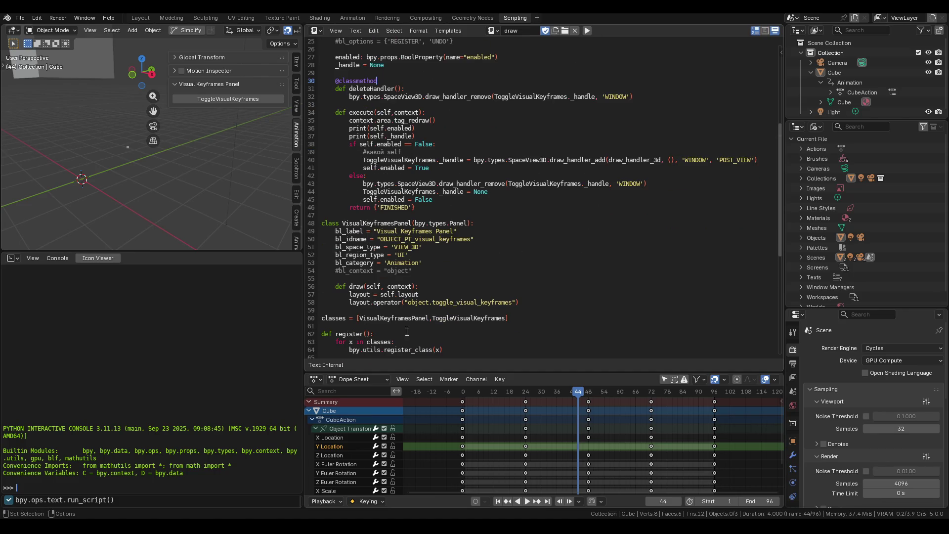
{"action": "scroll", "coordinate": [432, 242], "scroll_direction": "down", "scroll_amount": 7}
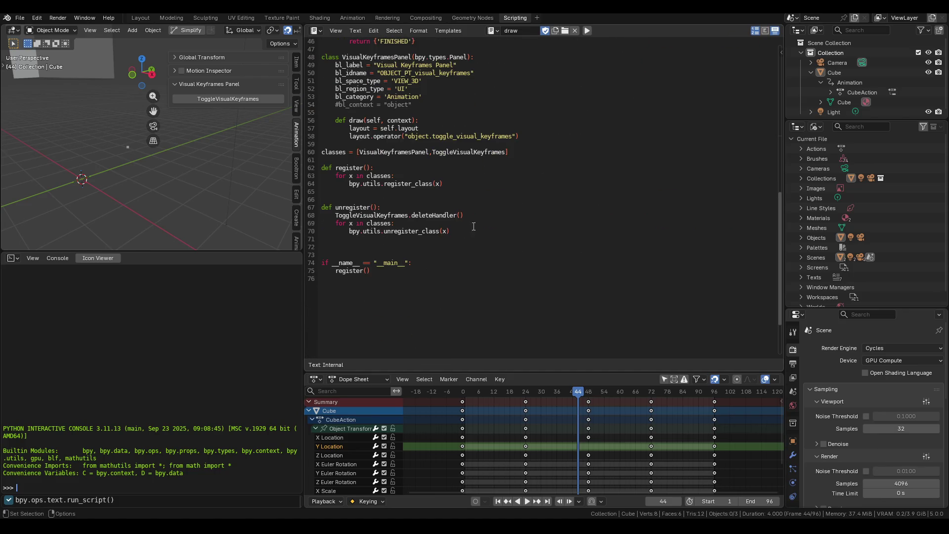
{"action": "double_click", "coordinate": [418, 215]}
{"action": "scroll", "coordinate": [484, 225], "scroll_direction": "up", "scroll_amount": 5}
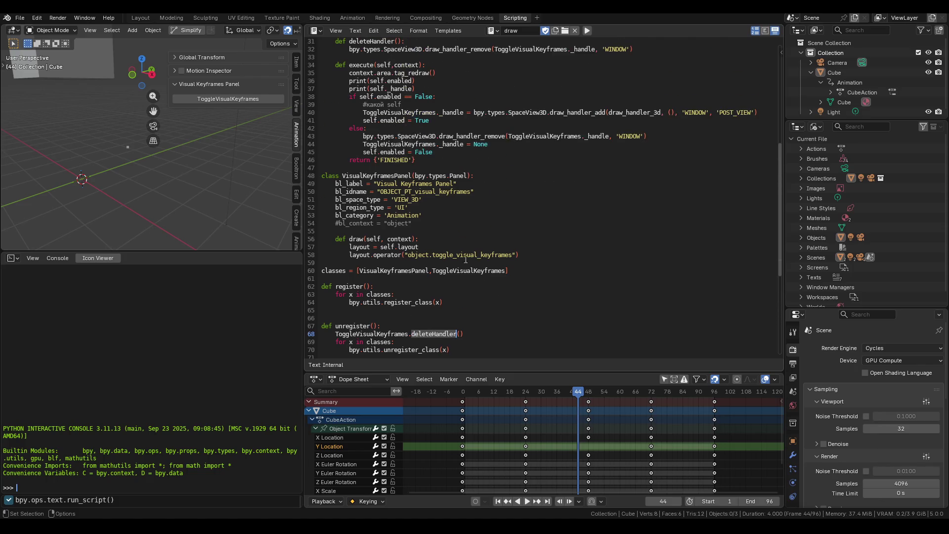
{"action": "scroll", "coordinate": [438, 248], "scroll_direction": "up", "scroll_amount": 5}
{"action": "triple_click", "coordinate": [382, 149]}
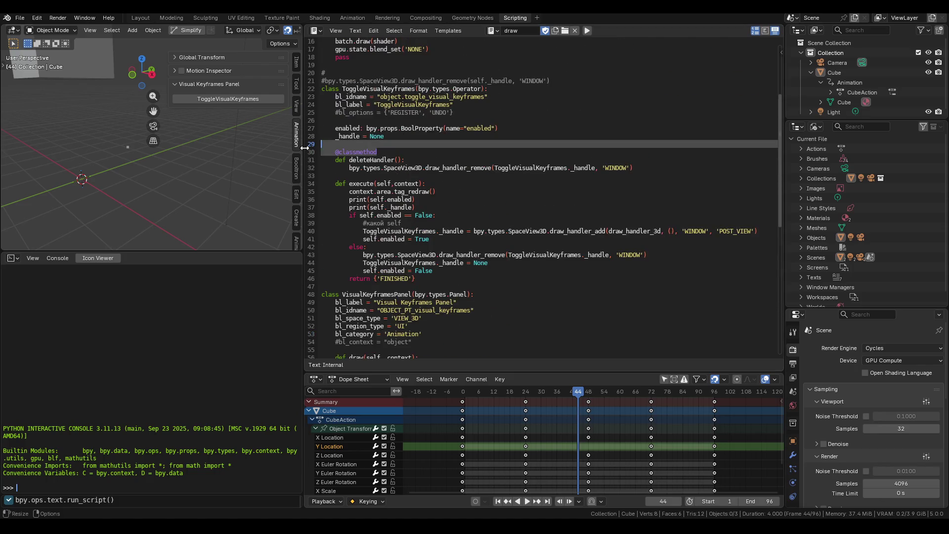
{"action": "key", "text": "BackSpace"}
{"action": "key", "text": "BackSpace"}
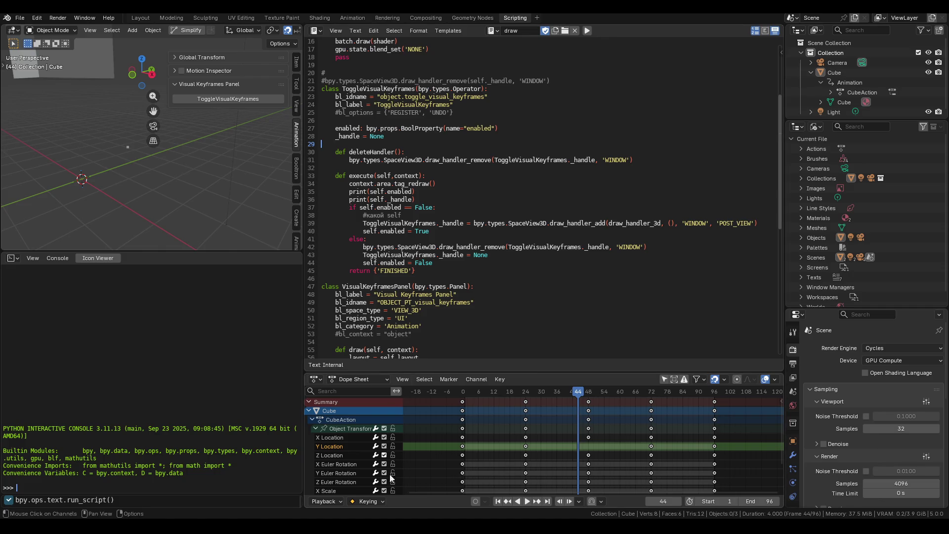
Step: Switch to the DeepSeek chat and scroll through its answer on draw handlers
{"action": "key", "text": "alt+Tab"}
{"action": "scroll", "coordinate": [374, 297], "scroll_direction": "up", "scroll_amount": 10}
{"action": "scroll", "coordinate": [377, 289], "scroll_direction": "down", "scroll_amount": 2}
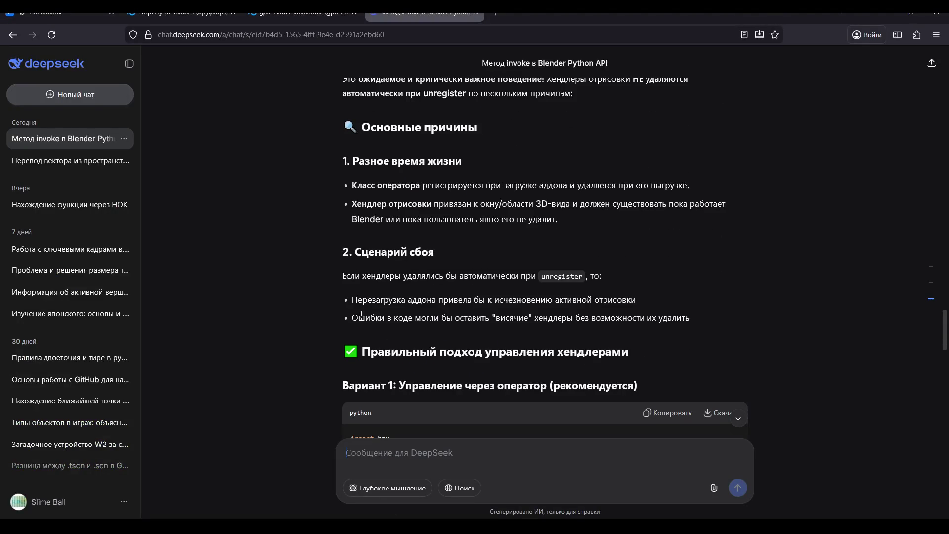
{"action": "scroll", "coordinate": [390, 297], "scroll_direction": "down", "scroll_amount": 3}
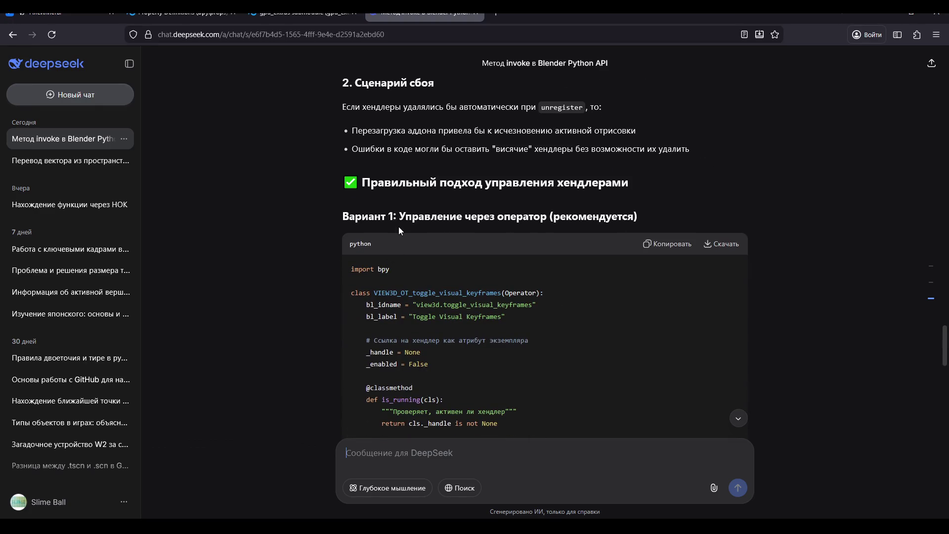
{"action": "scroll", "coordinate": [405, 214], "scroll_direction": "down", "scroll_amount": 3}
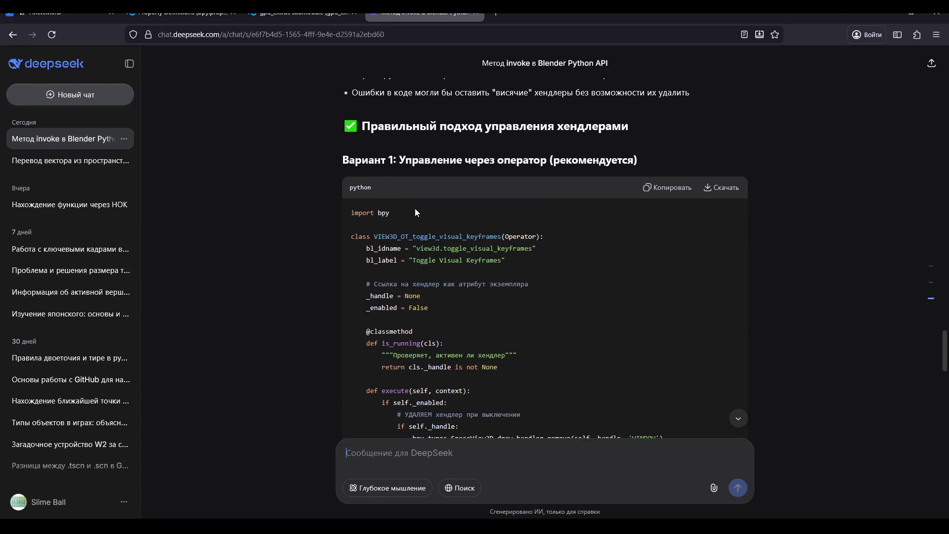
{"action": "scroll", "coordinate": [456, 182], "scroll_direction": "down", "scroll_amount": 2}
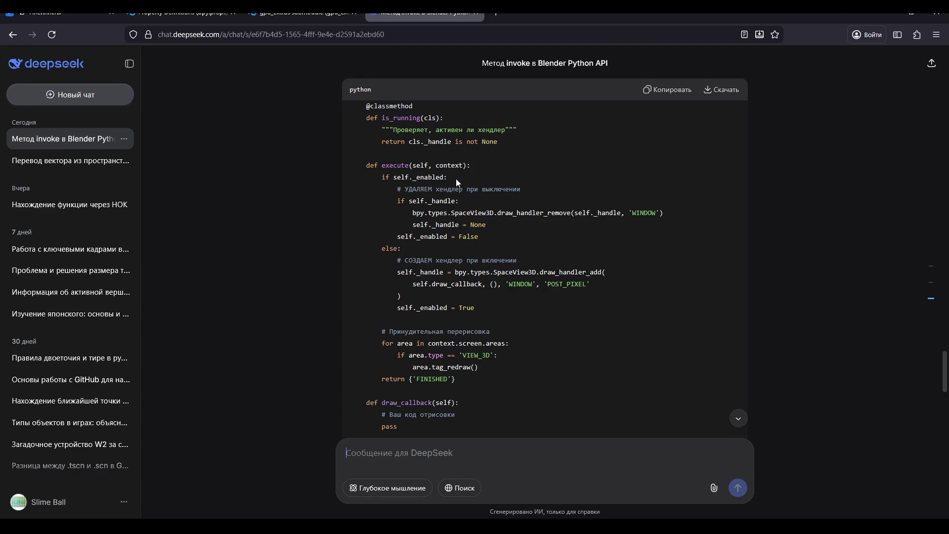
{"action": "scroll", "coordinate": [456, 181], "scroll_direction": "down", "scroll_amount": 4}
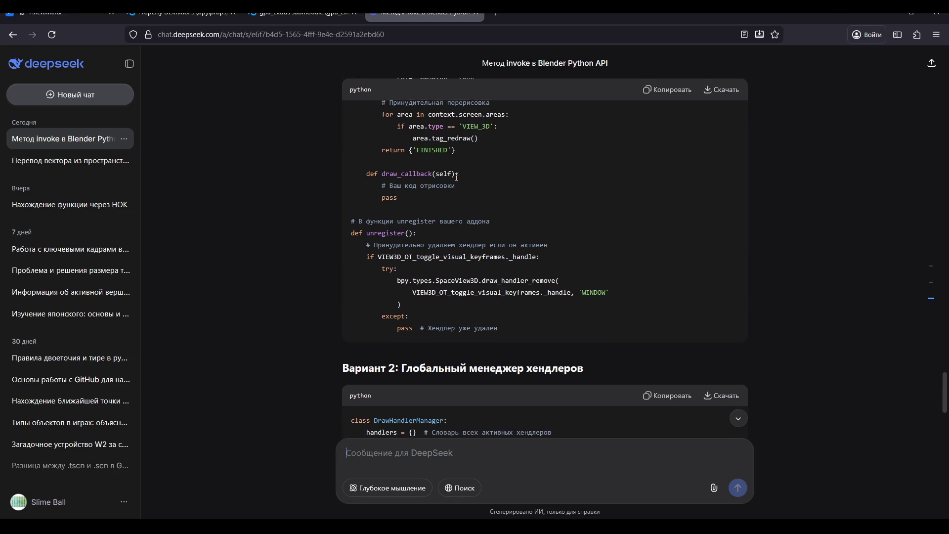
{"action": "scroll", "coordinate": [455, 178], "scroll_direction": "down", "scroll_amount": 3}
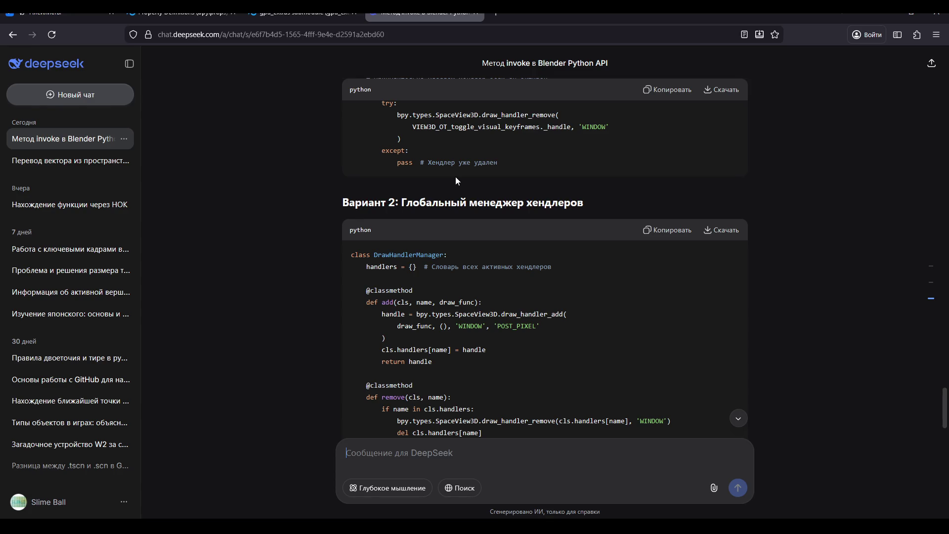
Step: Scroll down to DeepSeek's full working example, then return to Blender's Scripting workspace
{"action": "scroll", "coordinate": [456, 177], "scroll_direction": "down", "scroll_amount": 2}
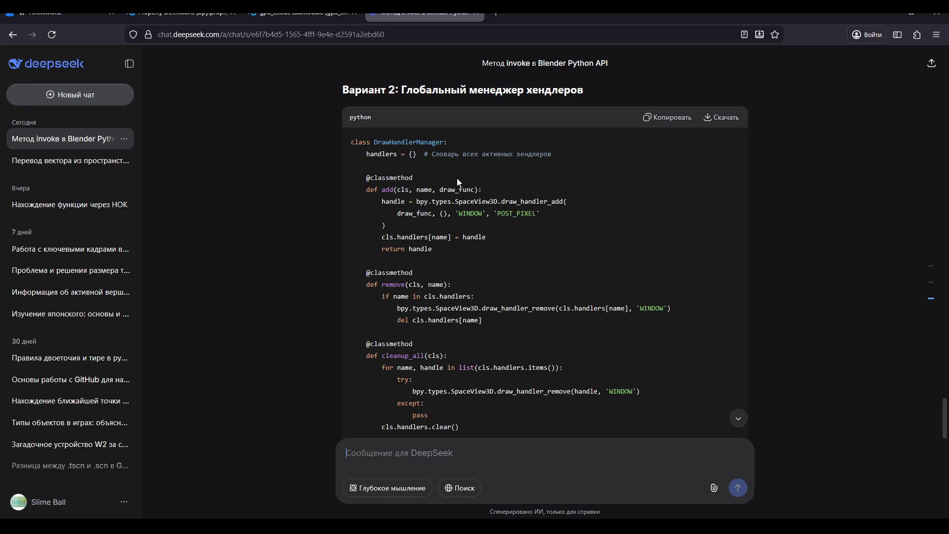
{"action": "scroll", "coordinate": [458, 181], "scroll_direction": "down", "scroll_amount": 5}
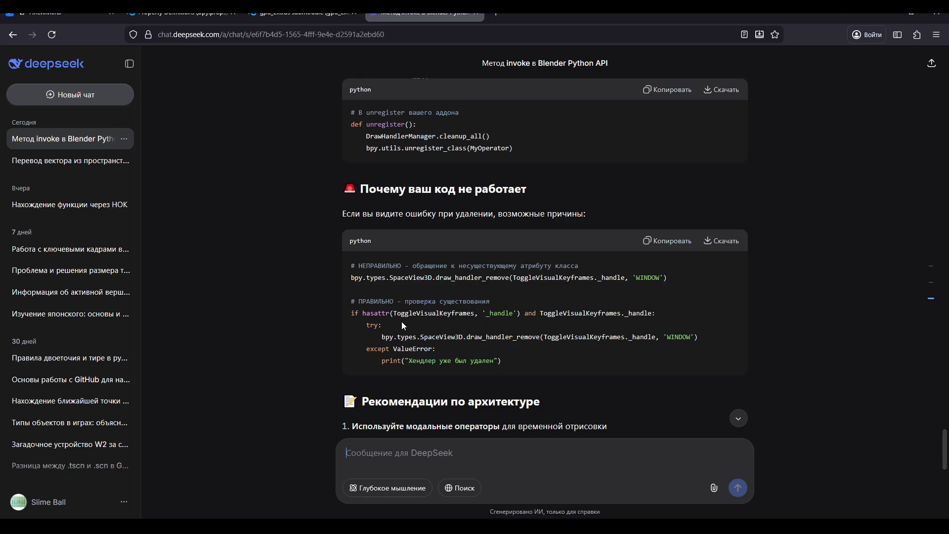
{"action": "scroll", "coordinate": [415, 324], "scroll_direction": "down", "scroll_amount": 6}
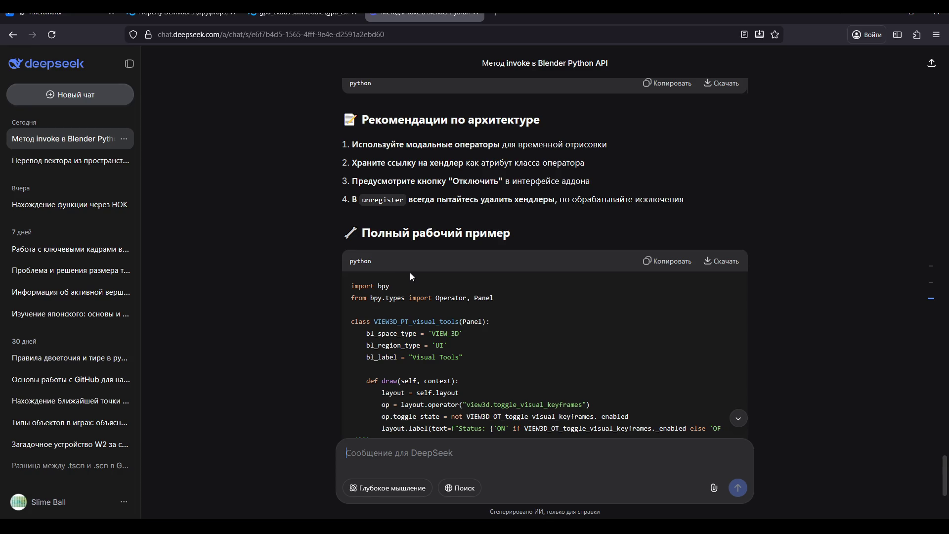
{"action": "scroll", "coordinate": [411, 276], "scroll_direction": "down", "scroll_amount": 4}
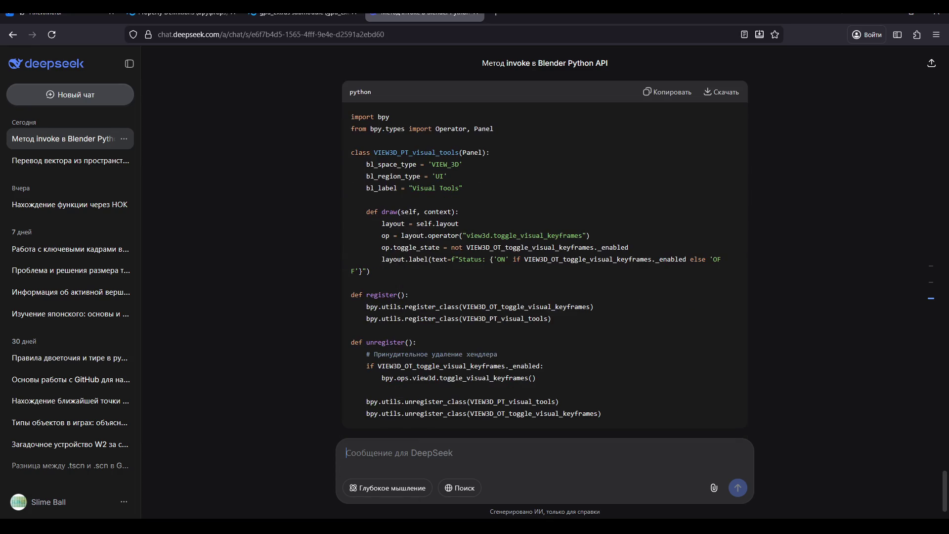
{"action": "key", "text": "alt+Tab"}
{"action": "left_click", "coordinate": [492, 31]}
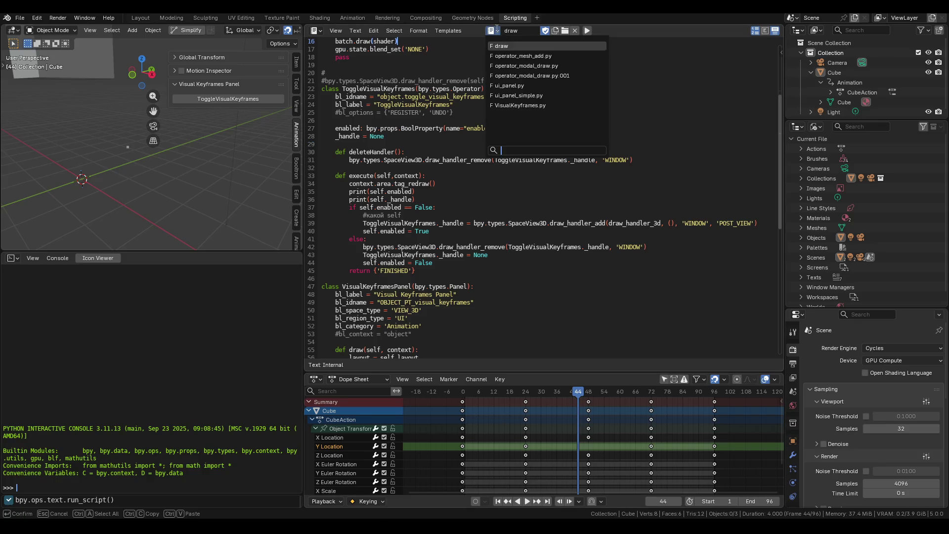
Step: Load operator_mesh_add.py and scroll through it, then switch to the operator_modal_draw.py template
{"action": "left_click", "coordinate": [514, 50]}
{"action": "scroll", "coordinate": [430, 200], "scroll_direction": "down", "scroll_amount": 1}
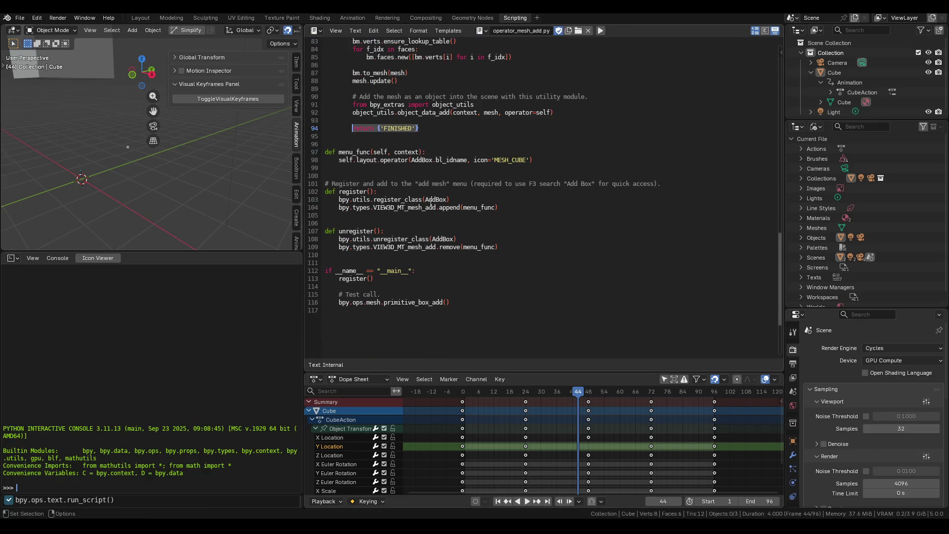
{"action": "scroll", "coordinate": [441, 222], "scroll_direction": "up", "scroll_amount": 2}
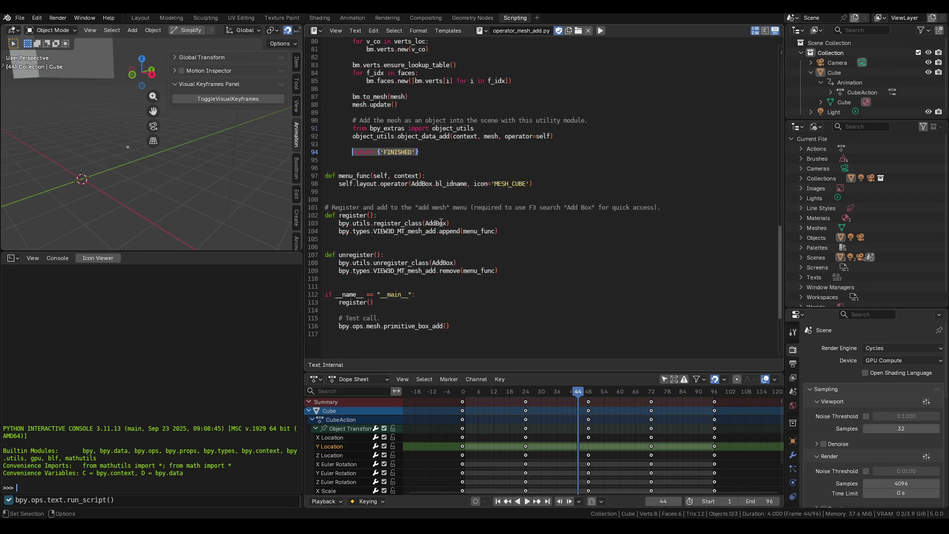
{"action": "scroll", "coordinate": [441, 223], "scroll_direction": "up", "scroll_amount": 3}
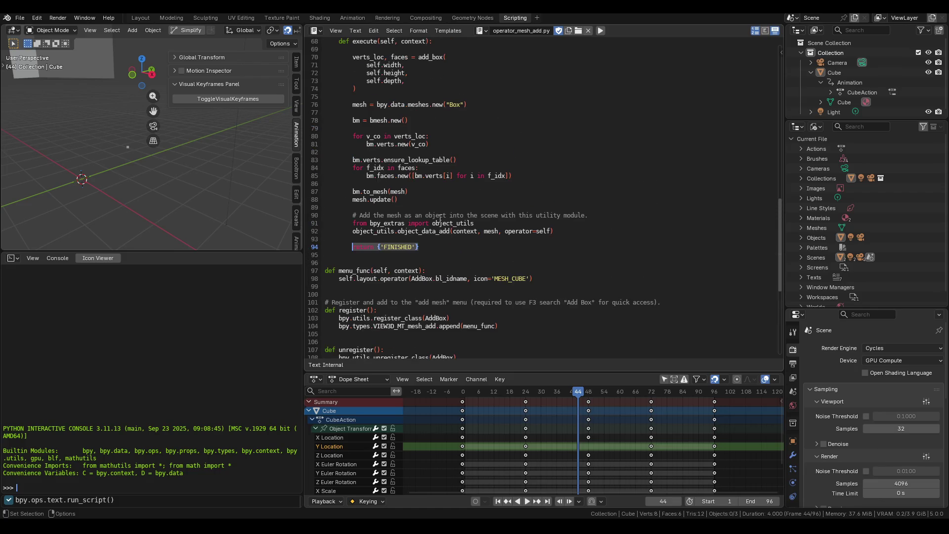
{"action": "scroll", "coordinate": [440, 218], "scroll_direction": "up", "scroll_amount": 4}
{"action": "scroll", "coordinate": [440, 218], "scroll_direction": "down", "scroll_amount": 6}
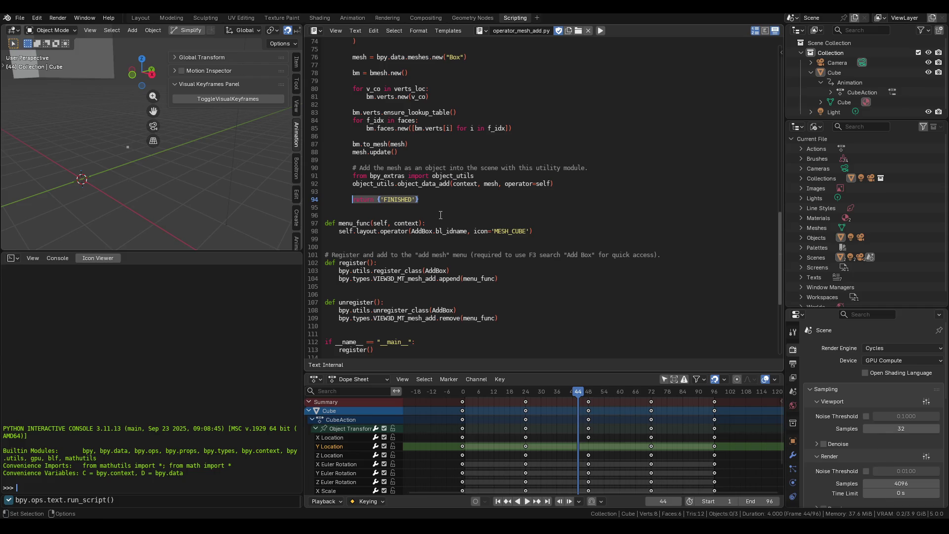
{"action": "scroll", "coordinate": [440, 216], "scroll_direction": "up", "scroll_amount": 4}
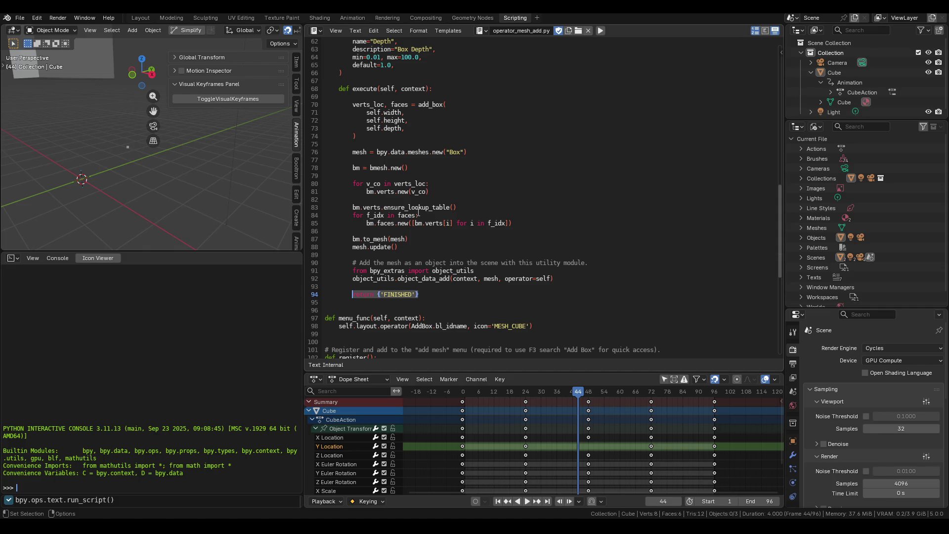
{"action": "left_click", "coordinate": [481, 31]}
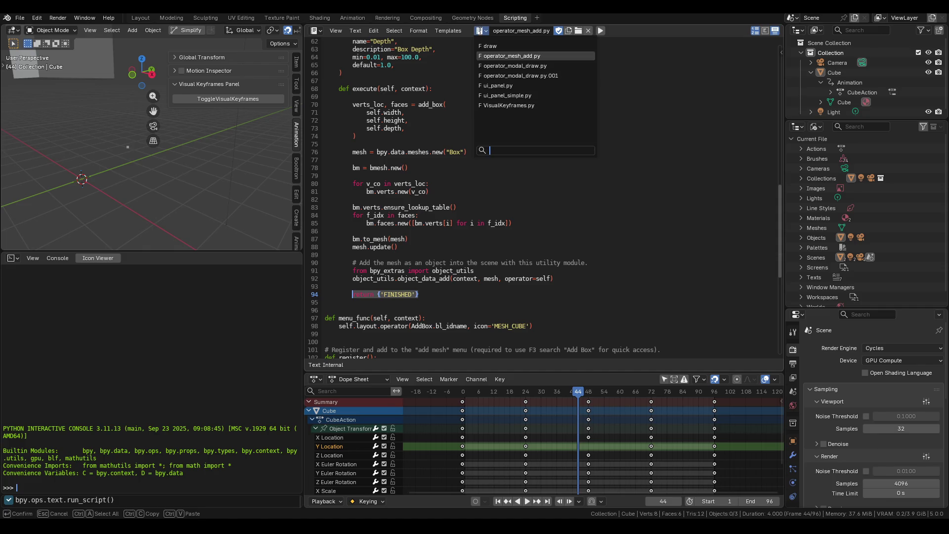
{"action": "left_click", "coordinate": [490, 66]}
Step: Scroll operator_modal_draw.py back up to its bpy, blf, gpu and batch_for_shader imports
{"action": "scroll", "coordinate": [466, 92], "scroll_direction": "down", "scroll_amount": 8}
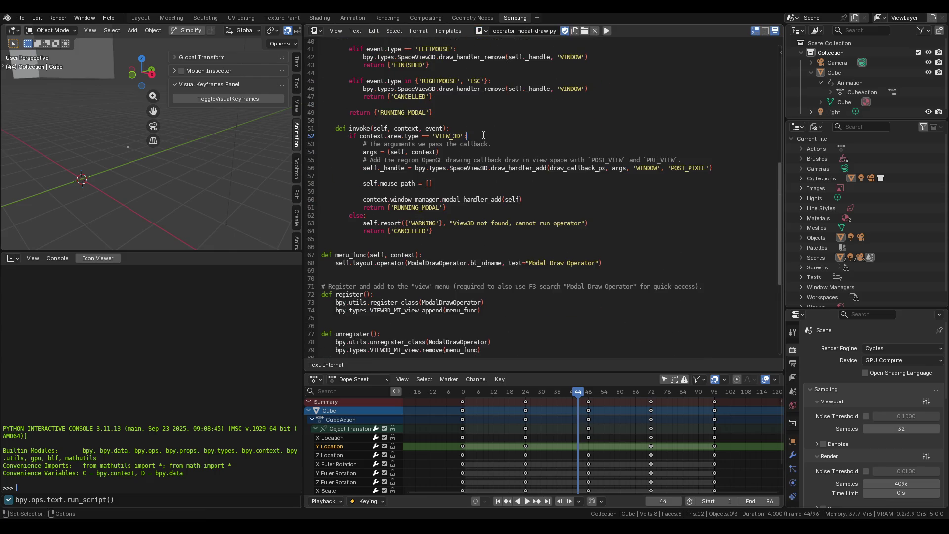
{"action": "scroll", "coordinate": [483, 135], "scroll_direction": "up", "scroll_amount": 2}
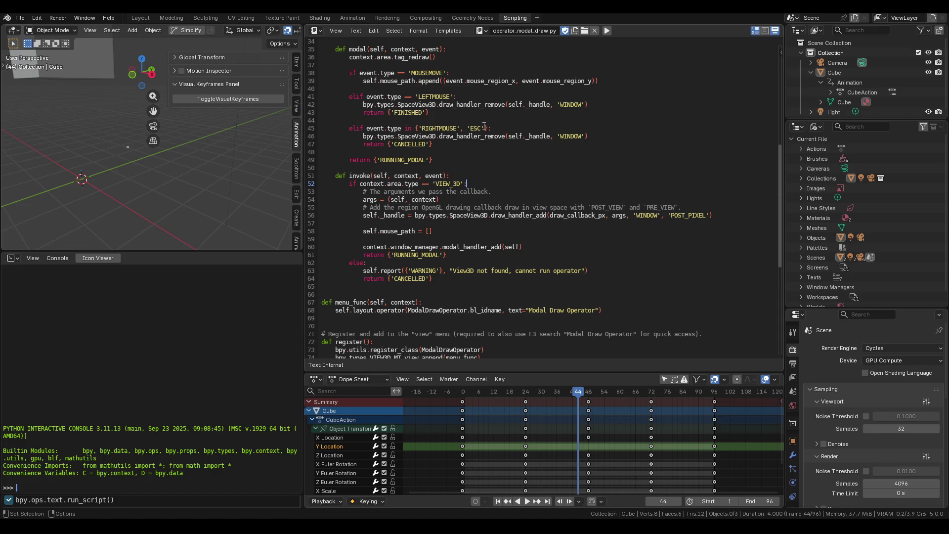
{"action": "scroll", "coordinate": [484, 127], "scroll_direction": "down", "scroll_amount": 2}
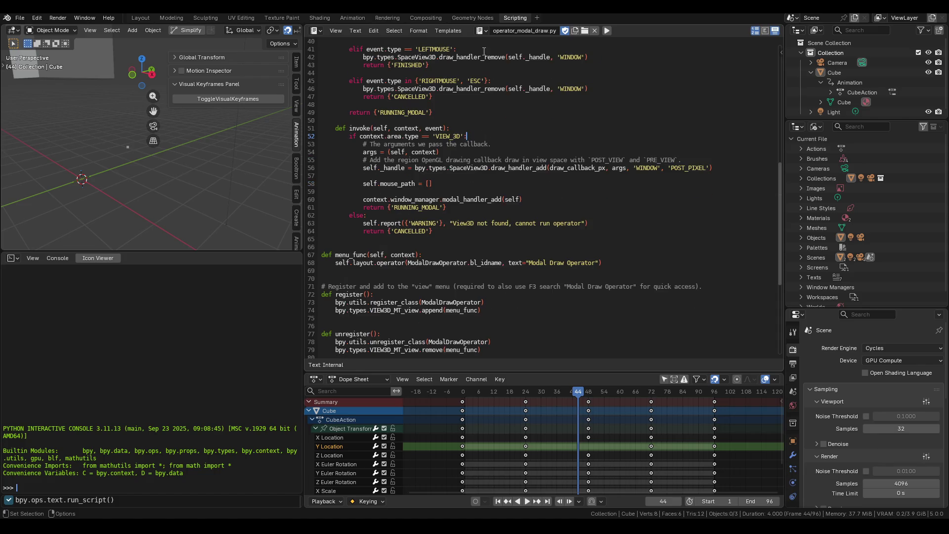
{"action": "scroll", "coordinate": [435, 143], "scroll_direction": "down", "scroll_amount": 2}
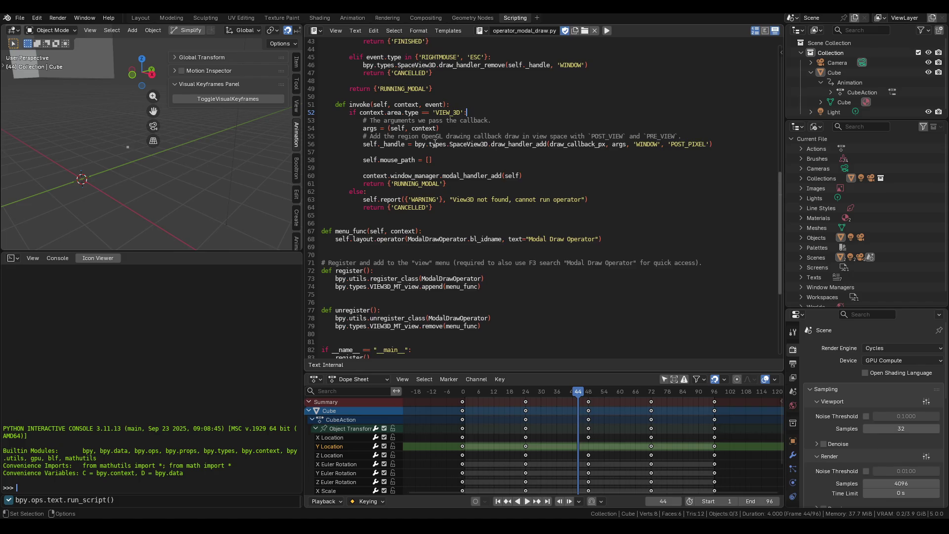
{"action": "scroll", "coordinate": [435, 143], "scroll_direction": "up", "scroll_amount": 3}
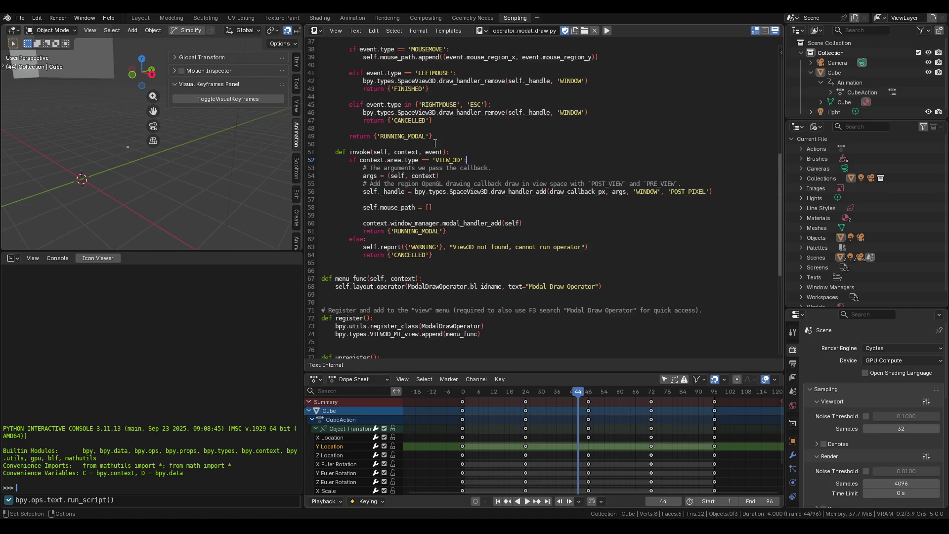
{"action": "scroll", "coordinate": [435, 143], "scroll_direction": "up", "scroll_amount": 3}
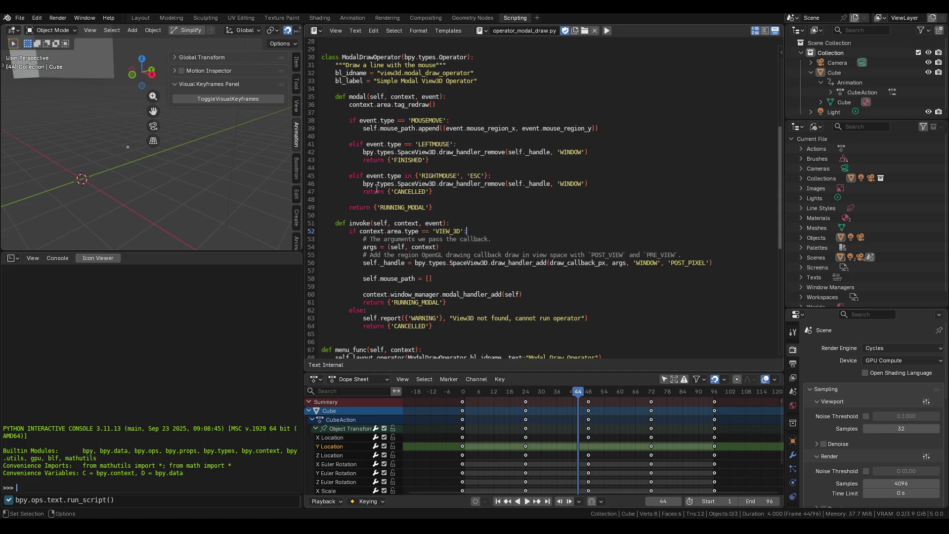
{"action": "scroll", "coordinate": [502, 181], "scroll_direction": "up", "scroll_amount": 3}
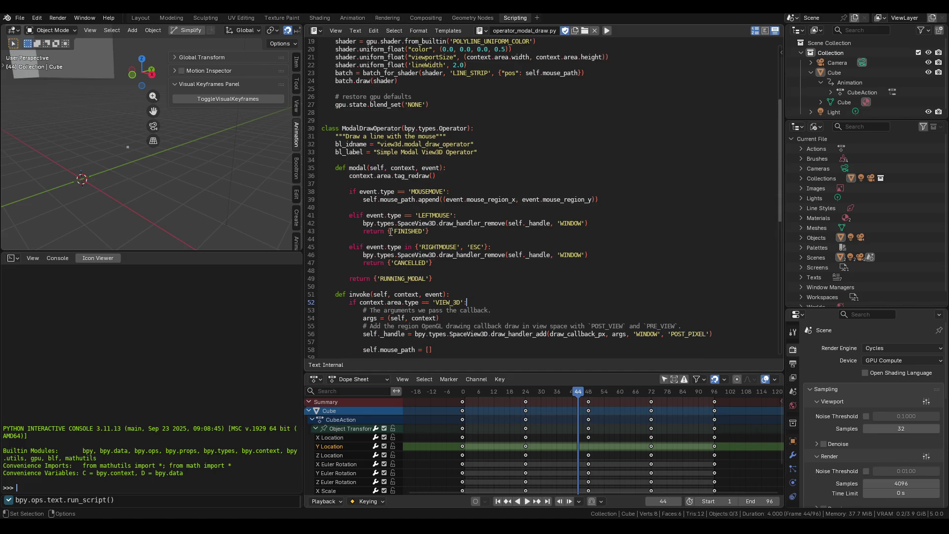
{"action": "scroll", "coordinate": [502, 222], "scroll_direction": "up", "scroll_amount": 1}
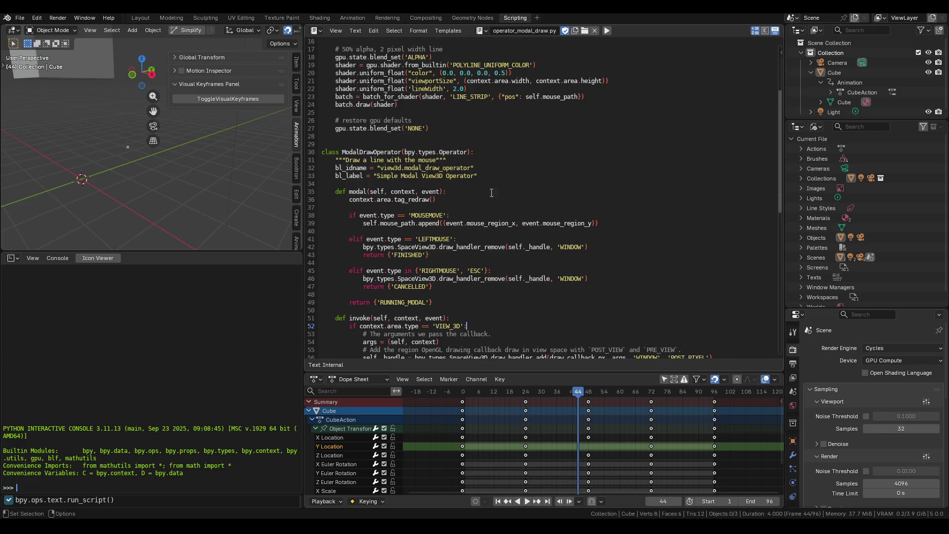
{"action": "scroll", "coordinate": [468, 157], "scroll_direction": "up", "scroll_amount": 1}
{"action": "scroll", "coordinate": [441, 161], "scroll_direction": "up", "scroll_amount": 4}
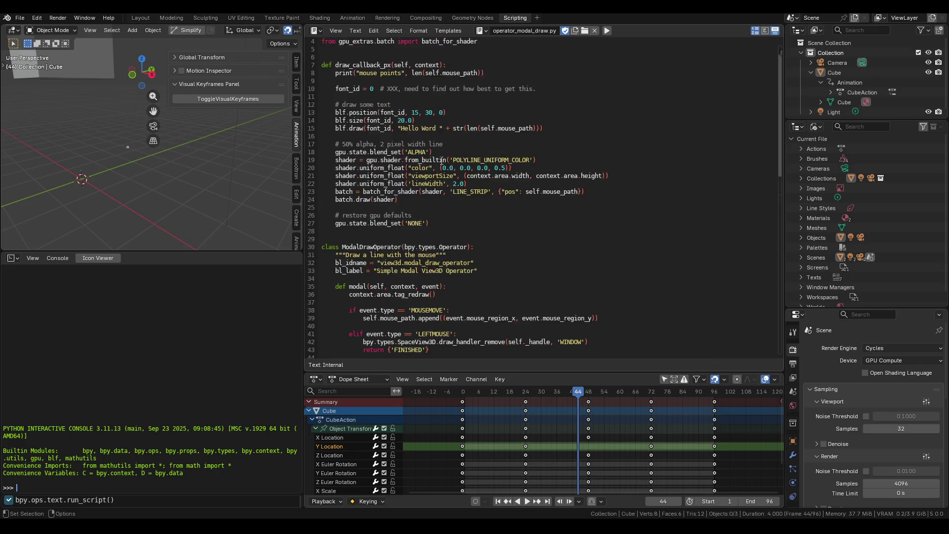
{"action": "left_click", "coordinate": [481, 31]}
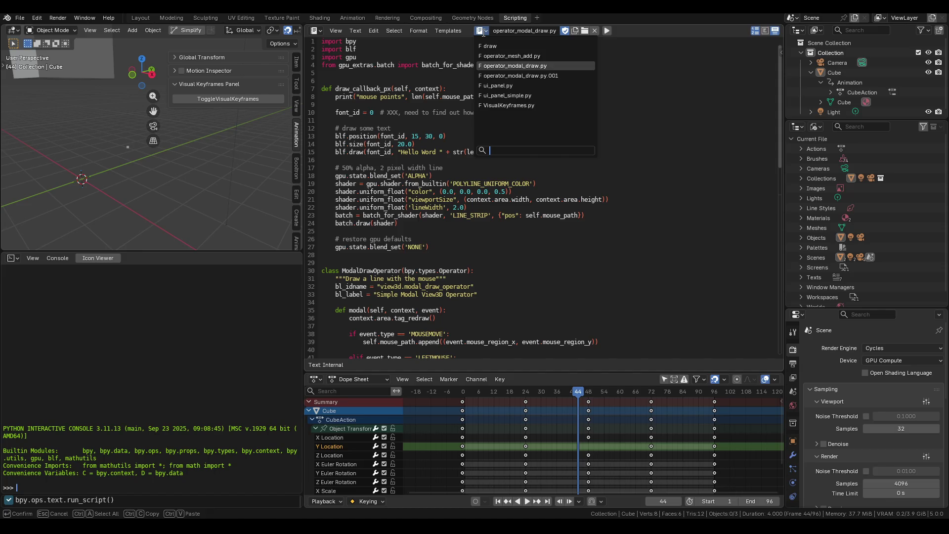
Step: Open the operator_mesh_add.py example script and scroll through it
{"action": "left_click", "coordinate": [492, 56]}
{"action": "scroll", "coordinate": [443, 98], "scroll_direction": "up", "scroll_amount": 7}
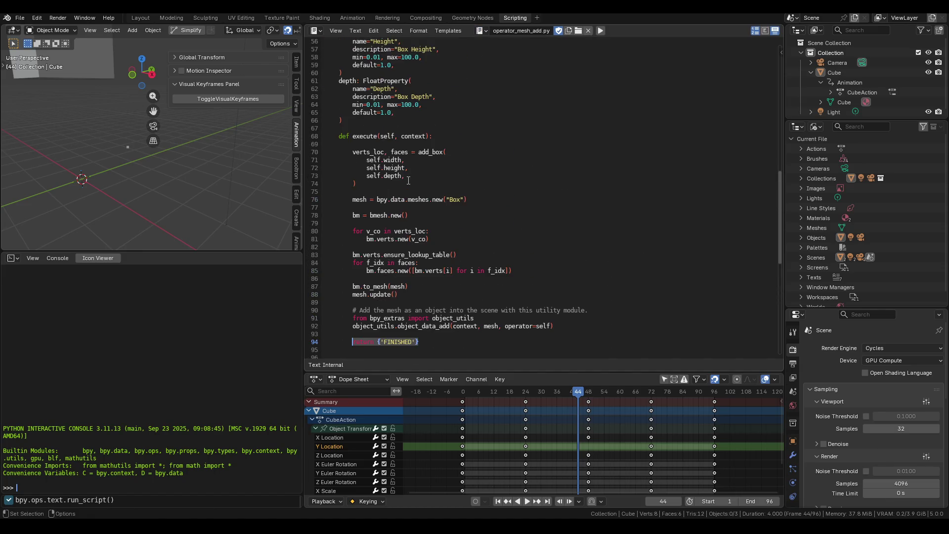
{"action": "scroll", "coordinate": [398, 193], "scroll_direction": "up", "scroll_amount": 7}
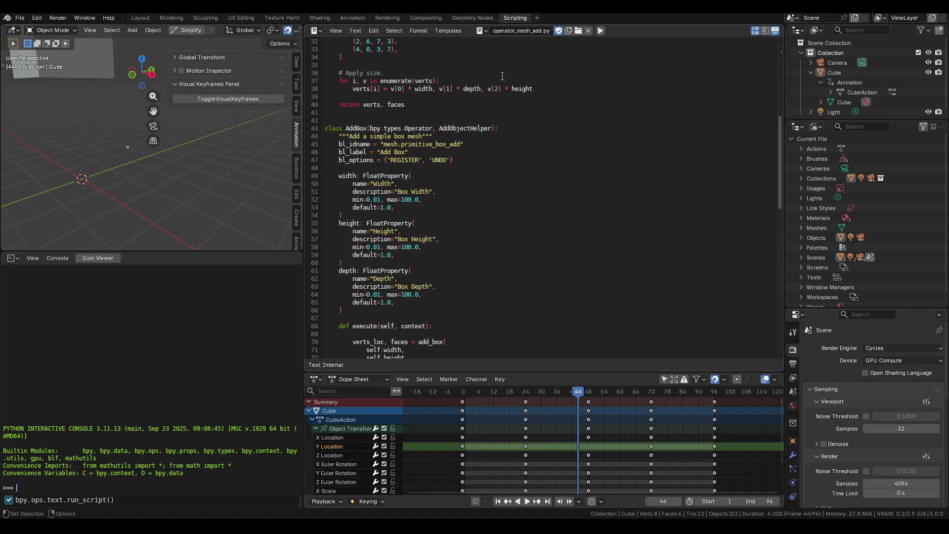
Step: Switch the Text Editor back to the 'draw' script and scroll down through it
{"action": "left_click", "coordinate": [482, 30]}
{"action": "left_click", "coordinate": [491, 45]}
{"action": "scroll", "coordinate": [385, 224], "scroll_direction": "down", "scroll_amount": 2}
{"action": "scroll", "coordinate": [384, 224], "scroll_direction": "down", "scroll_amount": 3}
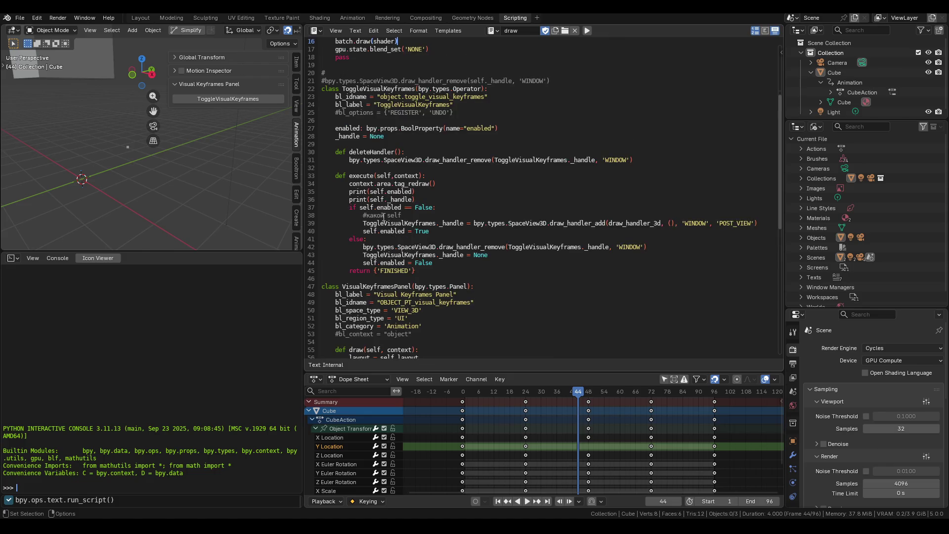
Step: Append a short Russian comment after the deleteHandler() call on line 67
{"action": "scroll", "coordinate": [383, 217], "scroll_direction": "down", "scroll_amount": 3}
{"action": "scroll", "coordinate": [386, 217], "scroll_direction": "up", "scroll_amount": 3}
{"action": "scroll", "coordinate": [386, 217], "scroll_direction": "down", "scroll_amount": 10}
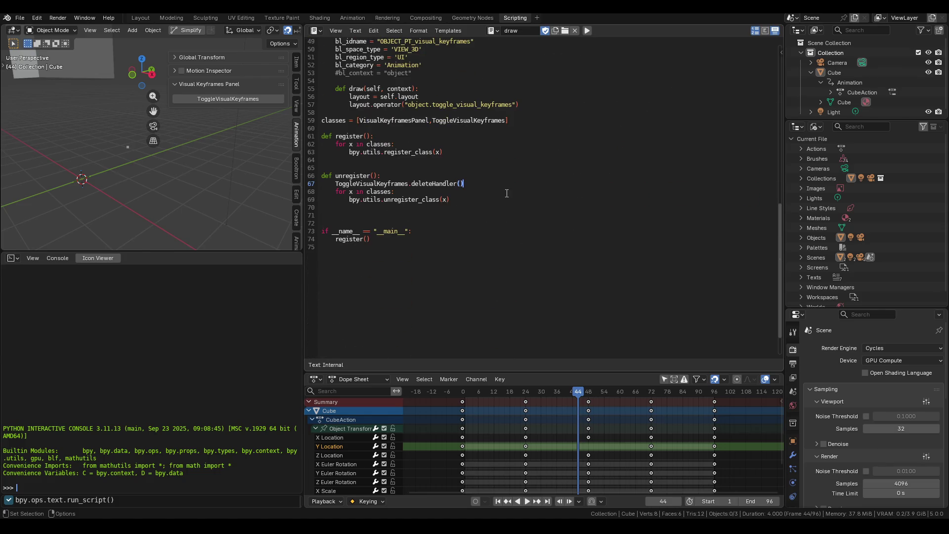
{"action": "type", "text": " # я "}
{"action": "type", "text": "ебал"}
Step: Resize the script text and show the Text Editor sidebar with its find-and-replace tools
{"action": "scroll", "coordinate": [504, 190], "scroll_direction": "up", "scroll_amount": 8, "text": "ctrl"}
{"action": "scroll", "coordinate": [498, 185], "scroll_direction": "up", "scroll_amount": 2}
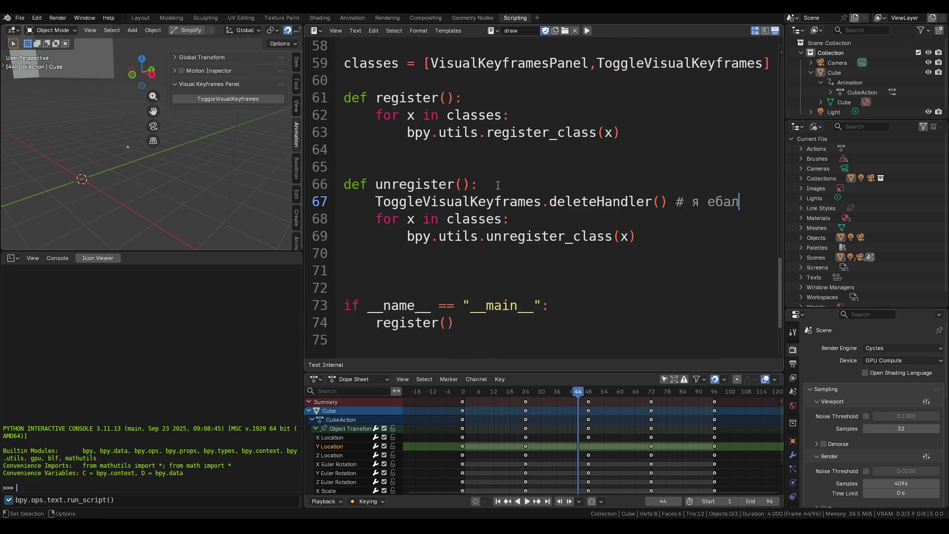
{"action": "scroll", "coordinate": [498, 186], "scroll_direction": "up", "scroll_amount": 2, "text": "ctrl"}
{"action": "scroll", "coordinate": [497, 185], "scroll_direction": "down", "scroll_amount": 4}
{"action": "scroll", "coordinate": [496, 185], "scroll_direction": "up", "scroll_amount": 5}
{"action": "scroll", "coordinate": [495, 185], "scroll_direction": "down", "scroll_amount": 4, "text": "ctrl"}
{"action": "scroll", "coordinate": [495, 184], "scroll_direction": "down", "scroll_amount": 4, "text": "ctrl"}
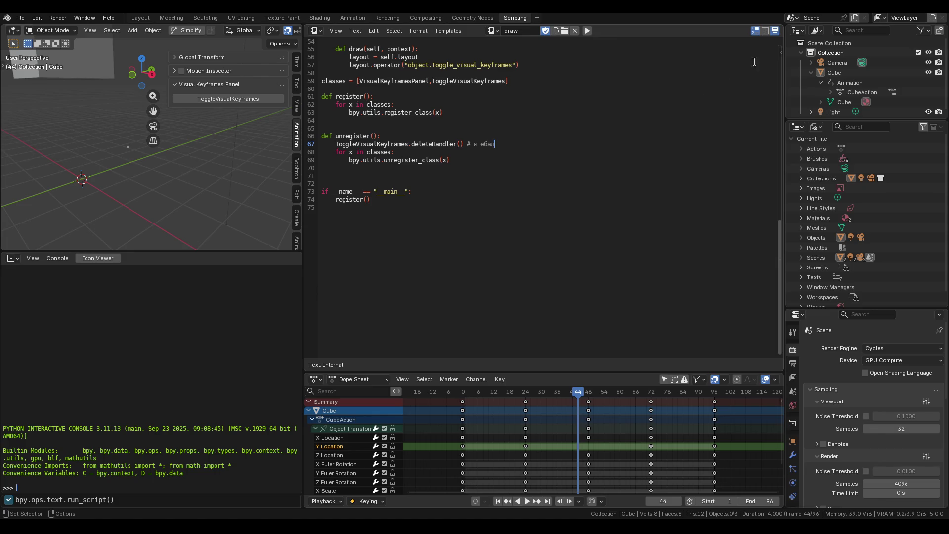
{"action": "key", "text": "ctrl+t"}
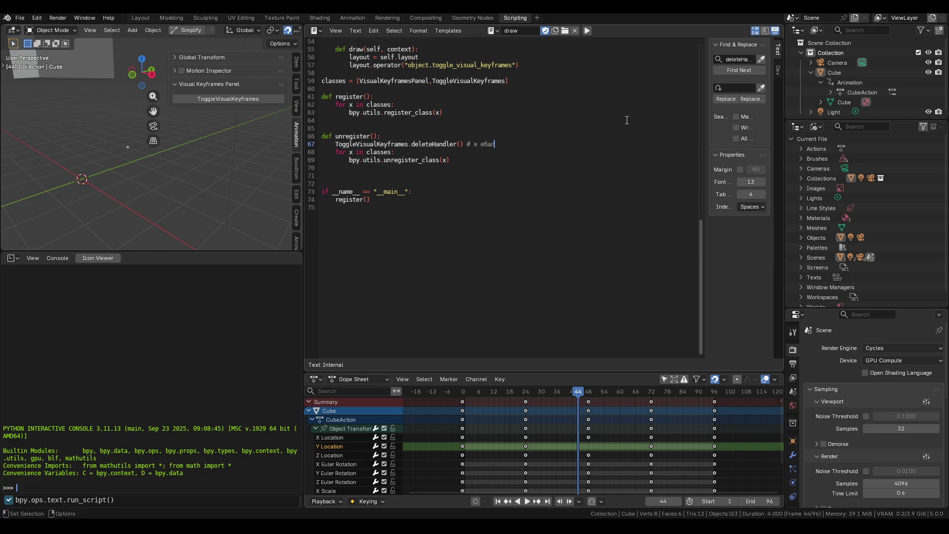
Step: Close the sidebar and delete the def deleteHandler() method from ToggleVisualKeyframes
{"action": "left_click_drag", "start_coordinate": [707, 123], "coordinate": [771, 123]}
{"action": "scroll", "coordinate": [367, 199], "scroll_direction": "up", "scroll_amount": 4}
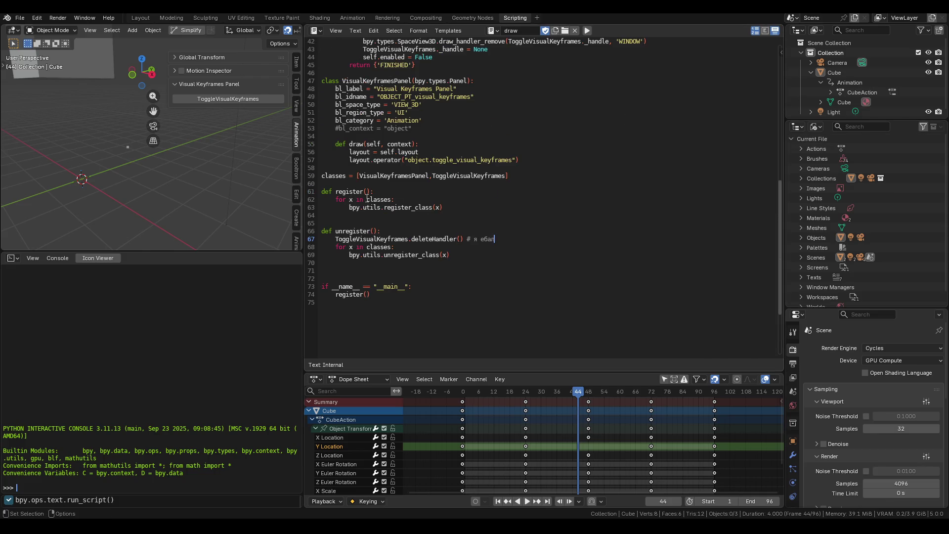
{"action": "scroll", "coordinate": [510, 239], "scroll_direction": "up", "scroll_amount": 3}
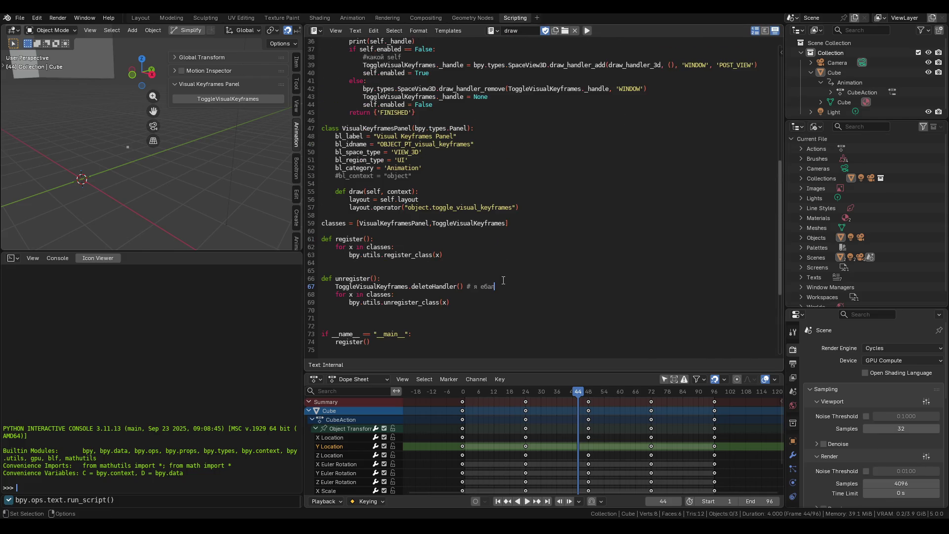
{"action": "scroll", "coordinate": [427, 315], "scroll_direction": "up", "scroll_amount": 5}
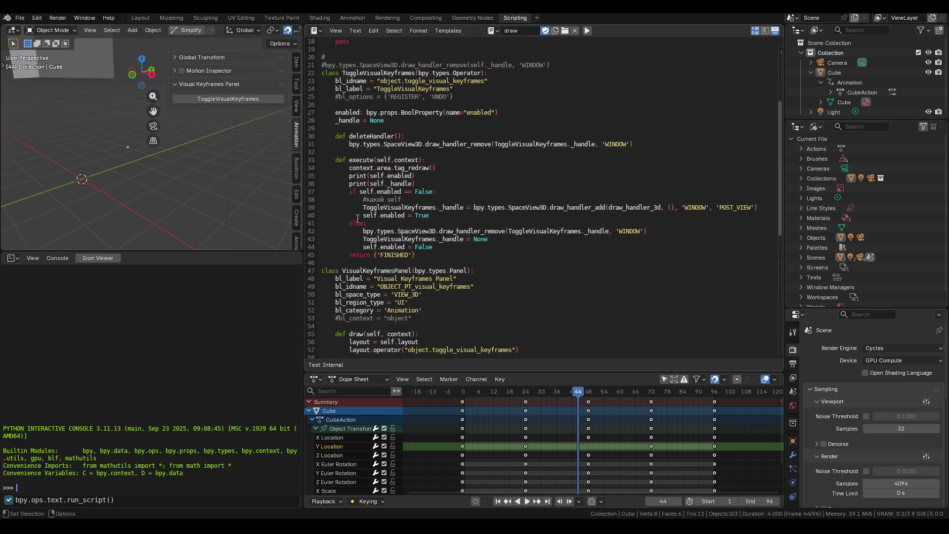
{"action": "left_click_drag", "start_coordinate": [681, 143], "coordinate": [297, 144]}
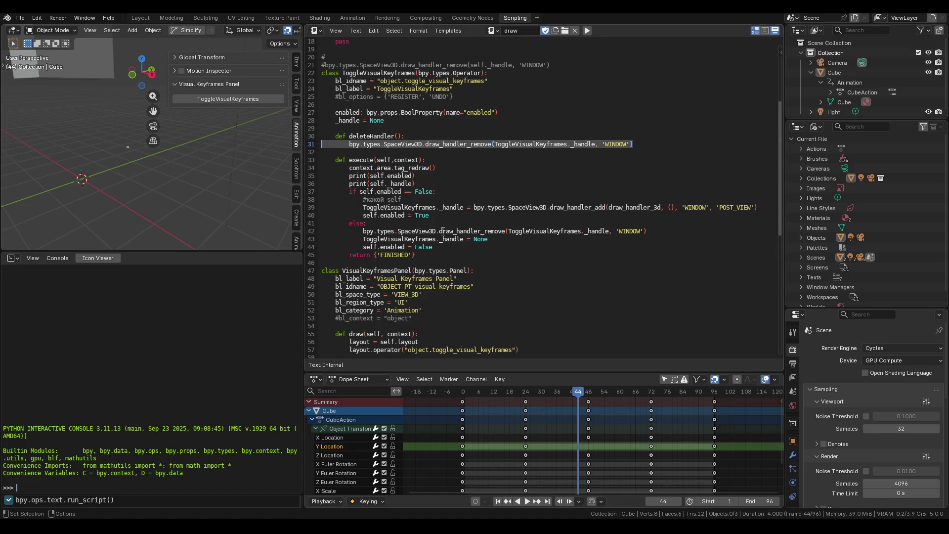
{"action": "key", "text": "BackSpace"}
{"action": "left_click_drag", "start_coordinate": [384, 120], "coordinate": [329, 141]}
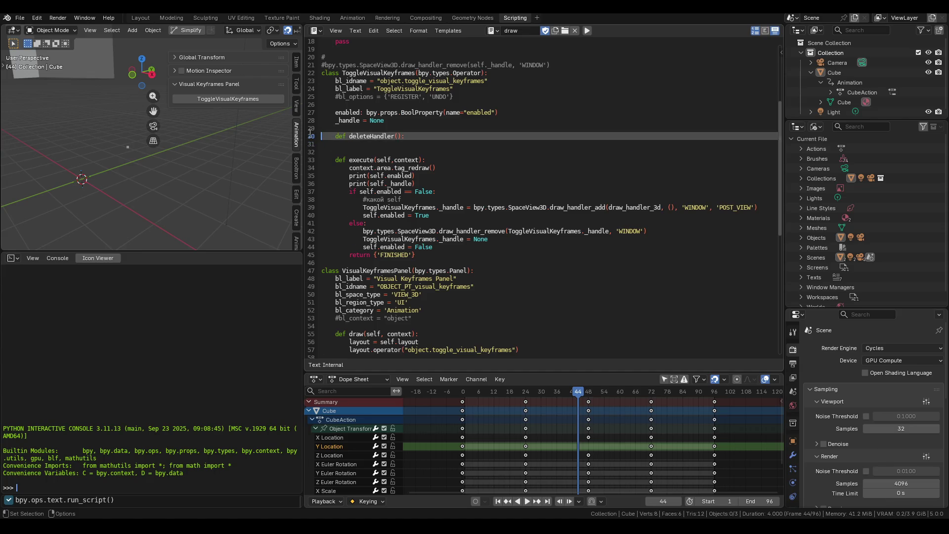
{"action": "key", "text": "BackSpace"}
Step: Delete the deleteHandler() call from unregister(), leaving only the unregister_class loop
{"action": "scroll", "coordinate": [329, 139], "scroll_direction": "down", "scroll_amount": 7}
{"action": "scroll", "coordinate": [349, 160], "scroll_direction": "up", "scroll_amount": 5}
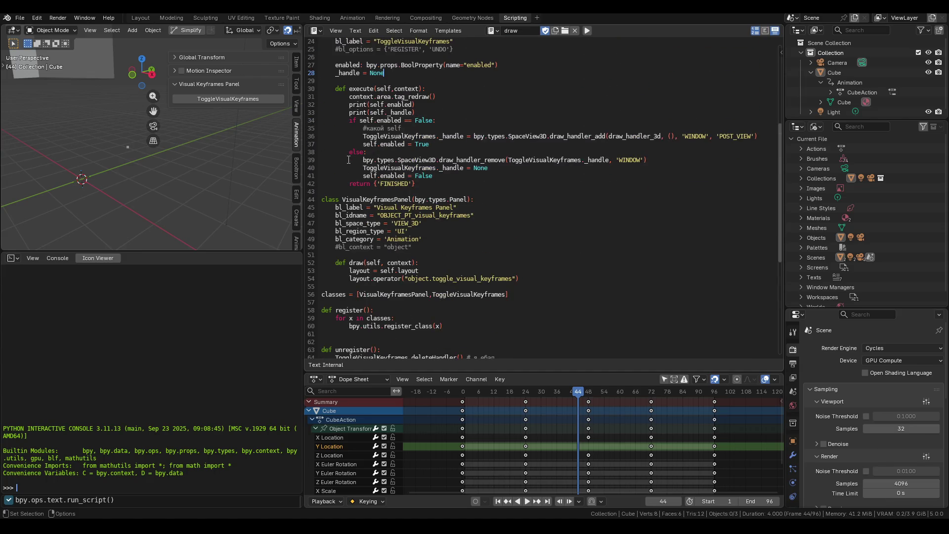
{"action": "scroll", "coordinate": [379, 176], "scroll_direction": "down", "scroll_amount": 6}
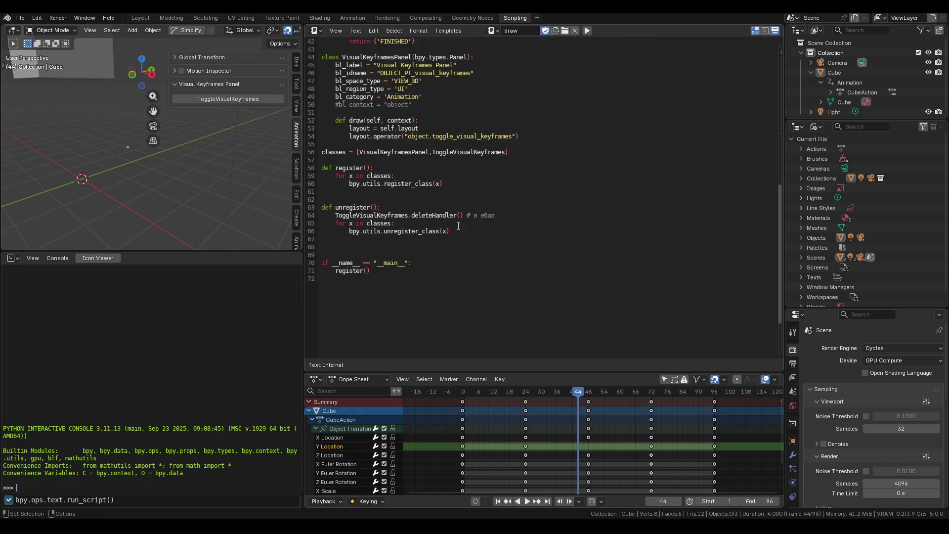
{"action": "scroll", "coordinate": [389, 231], "scroll_direction": "up", "scroll_amount": 1}
{"action": "left_click_drag", "start_coordinate": [494, 239], "coordinate": [297, 240]}
{"action": "key", "text": "BackSpace"}
{"action": "key", "text": "BackSpace"}
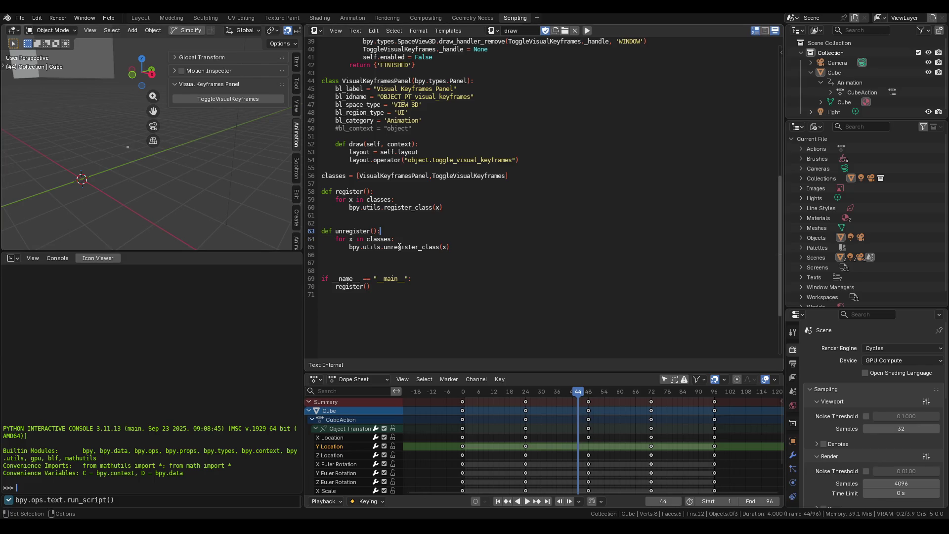
Step: Run ToggleVisualKeyframes from the Visual Keyframes Panel, then quit Blender saving VisualKeyframes.blend
{"action": "left_click", "coordinate": [199, 102]}
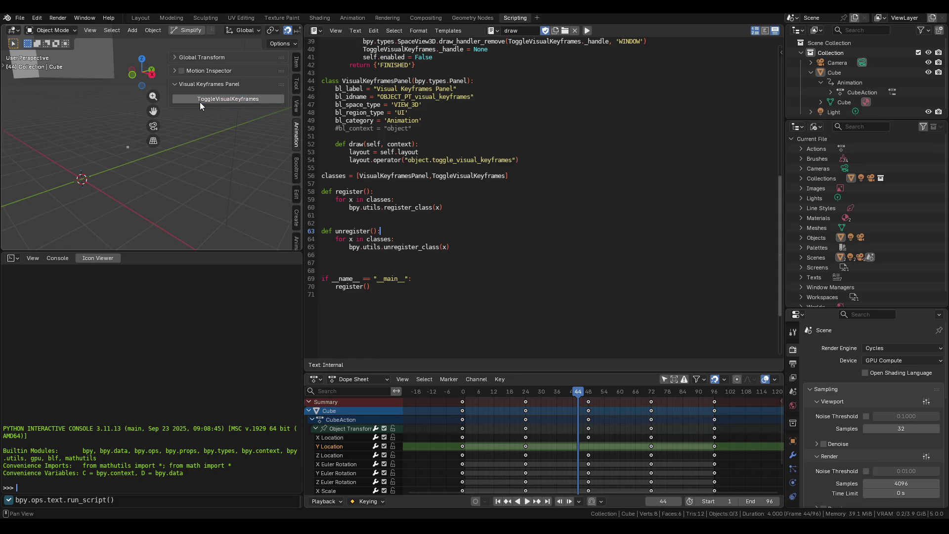
{"action": "scroll", "coordinate": [483, 168], "scroll_direction": "up", "scroll_amount": 9}
{"action": "left_click", "coordinate": [930, 12]}
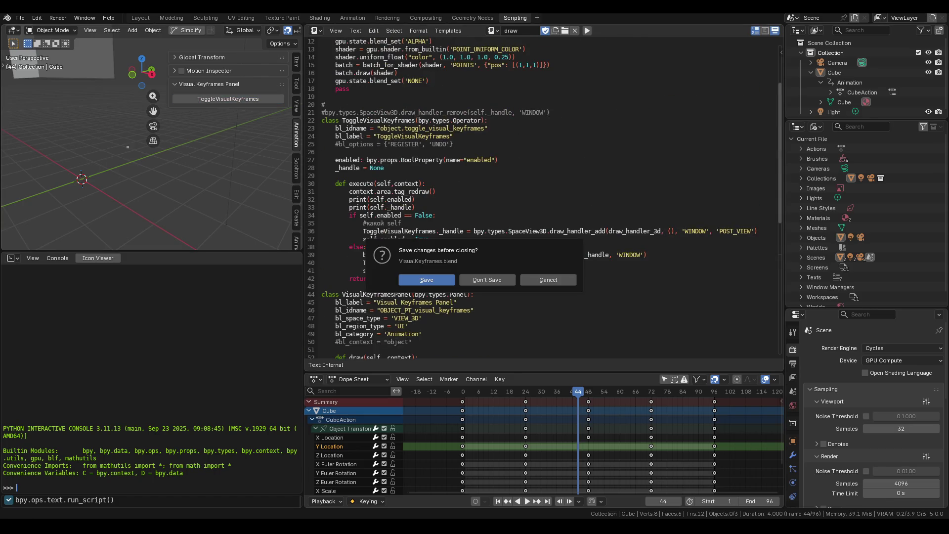
{"action": "left_click", "coordinate": [427, 280]}
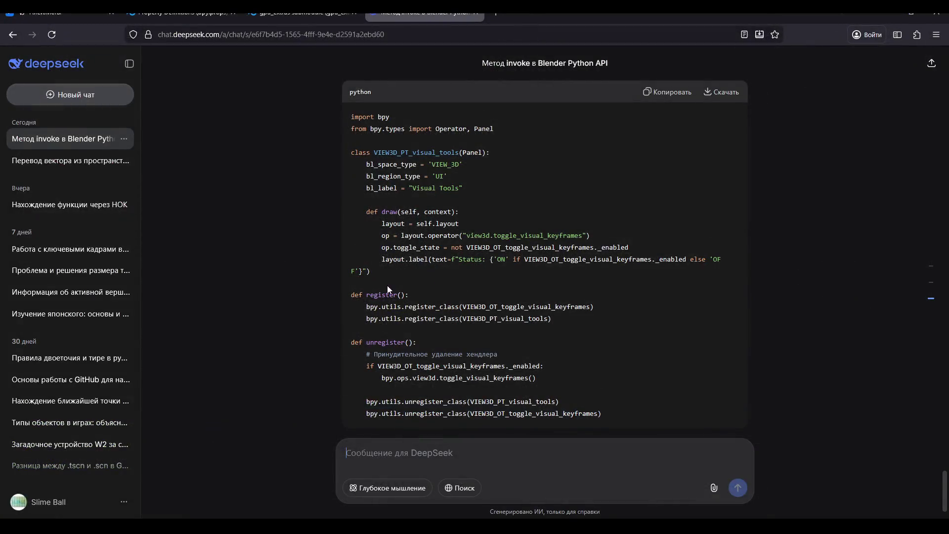
Step: Scroll the DeepSeek reply up to its 'Почему ваш код не работает' section
{"action": "scroll", "coordinate": [406, 255], "scroll_direction": "up", "scroll_amount": 10}
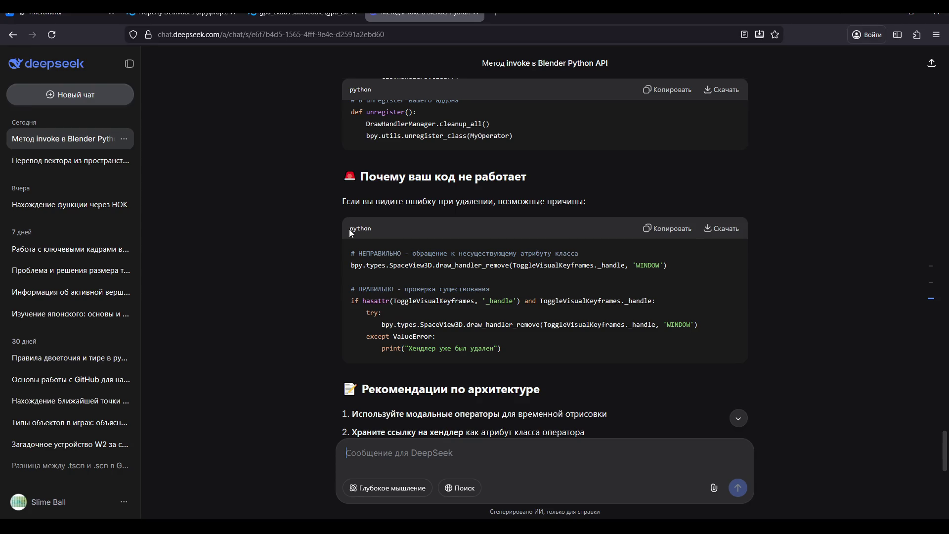
{"action": "scroll", "coordinate": [349, 231], "scroll_direction": "up", "scroll_amount": 5}
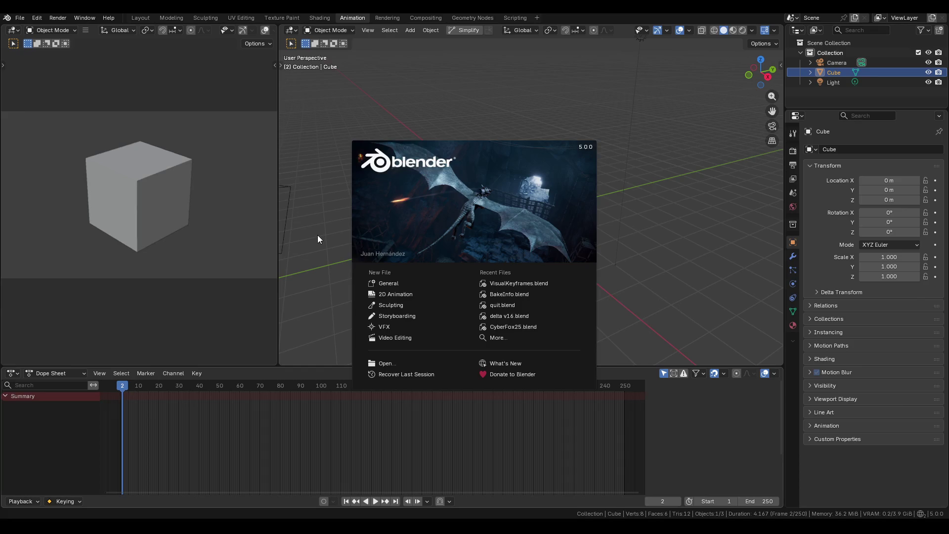
Step: Reopen VisualKeyframes.blend from Recent Files and scroll the draw script up to its imports
{"action": "left_click", "coordinate": [532, 278]}
{"action": "scroll", "coordinate": [532, 275], "scroll_direction": "down", "scroll_amount": 10}
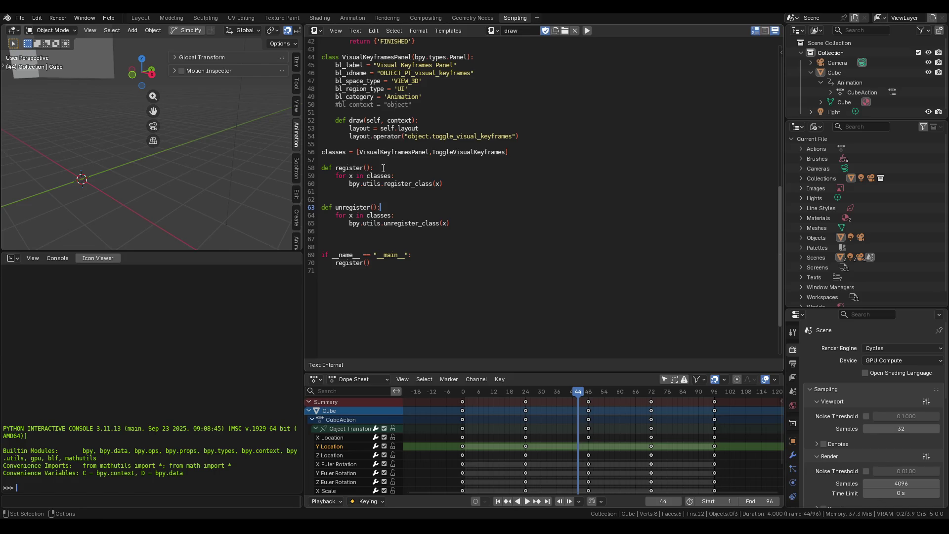
{"action": "scroll", "coordinate": [383, 168], "scroll_direction": "up", "scroll_amount": 8}
{"action": "scroll", "coordinate": [393, 168], "scroll_direction": "up", "scroll_amount": 1}
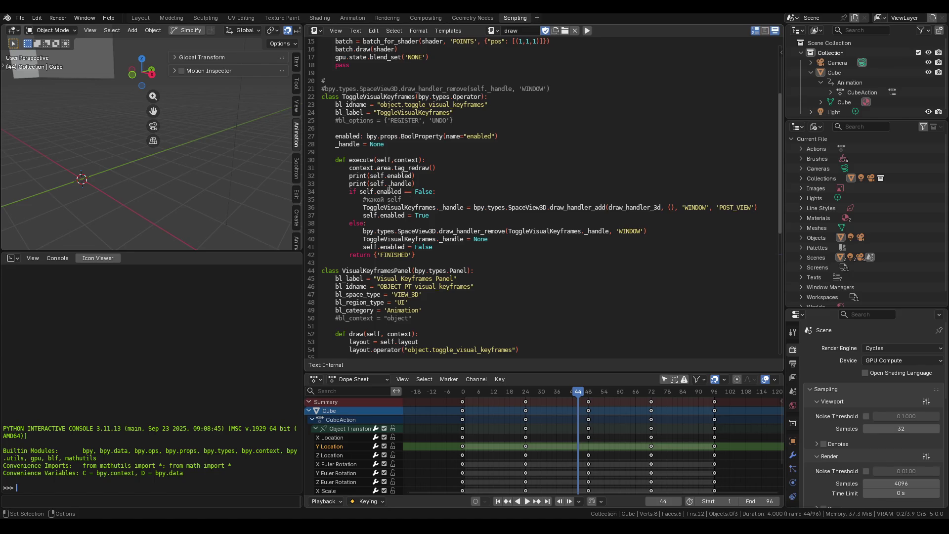
{"action": "scroll", "coordinate": [391, 188], "scroll_direction": "up", "scroll_amount": 5}
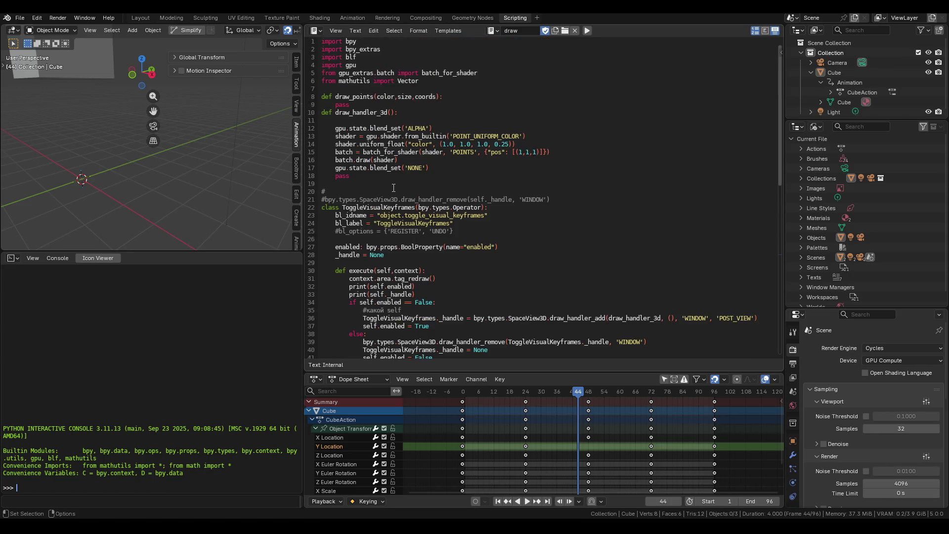
{"action": "scroll", "coordinate": [394, 188], "scroll_direction": "down", "scroll_amount": 2}
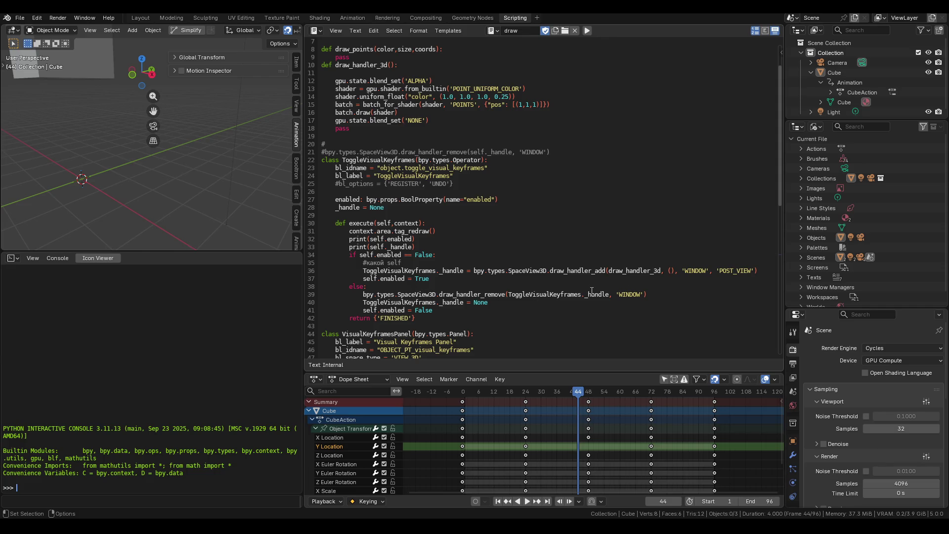
Step: Run the add-on script and switch on the visual keyframes point drawing in the sidebar
{"action": "scroll", "coordinate": [424, 296], "scroll_direction": "down", "scroll_amount": 1}
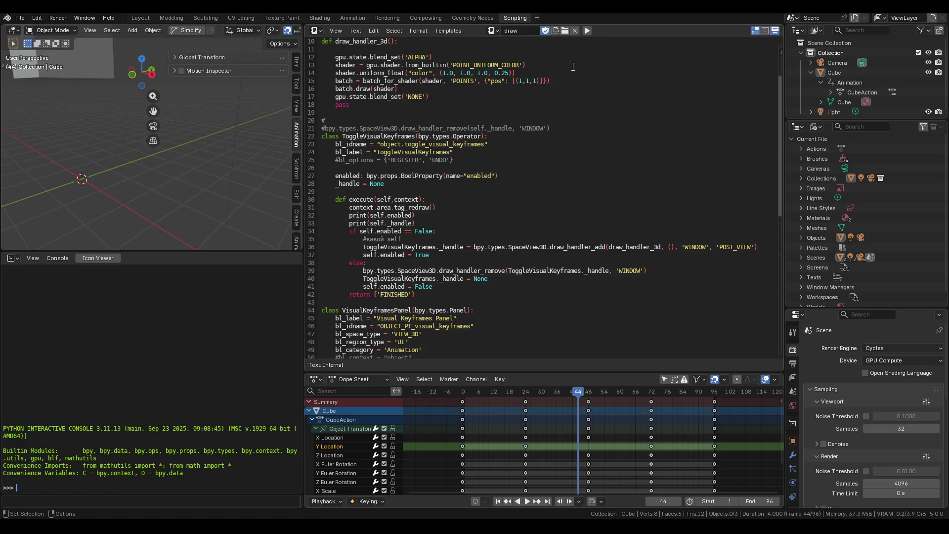
{"action": "left_click", "coordinate": [588, 30]}
{"action": "scroll", "coordinate": [419, 242], "scroll_direction": "down", "scroll_amount": 1}
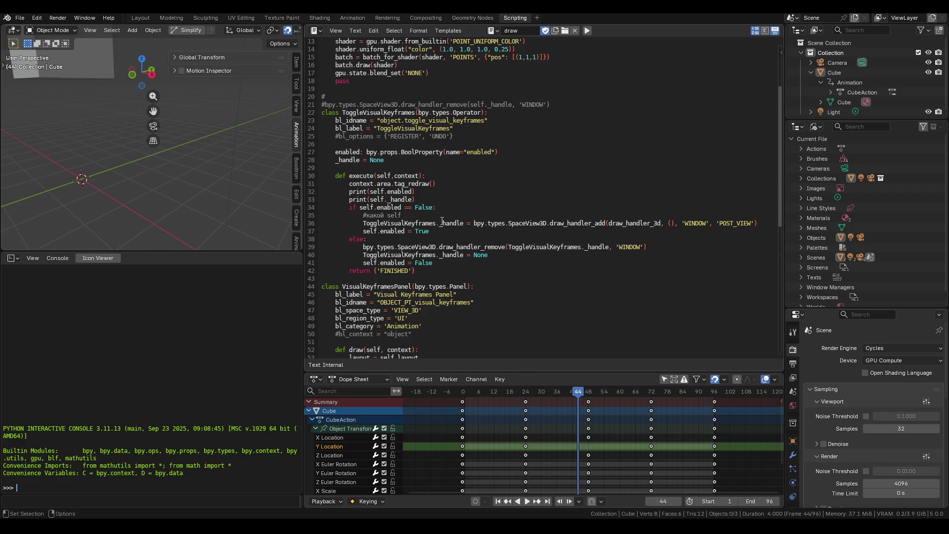
{"action": "scroll", "coordinate": [442, 221], "scroll_direction": "down", "scroll_amount": 8}
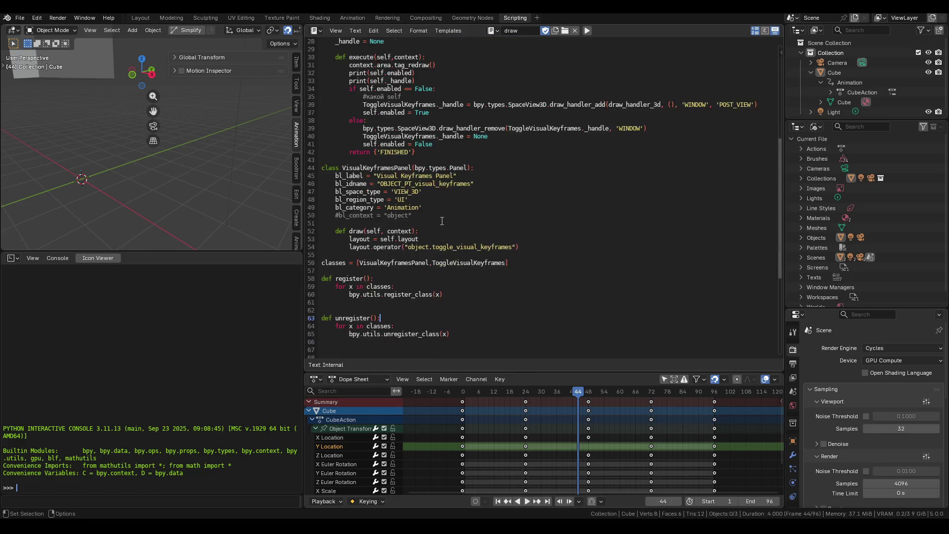
{"action": "scroll", "coordinate": [442, 216], "scroll_direction": "up", "scroll_amount": 2}
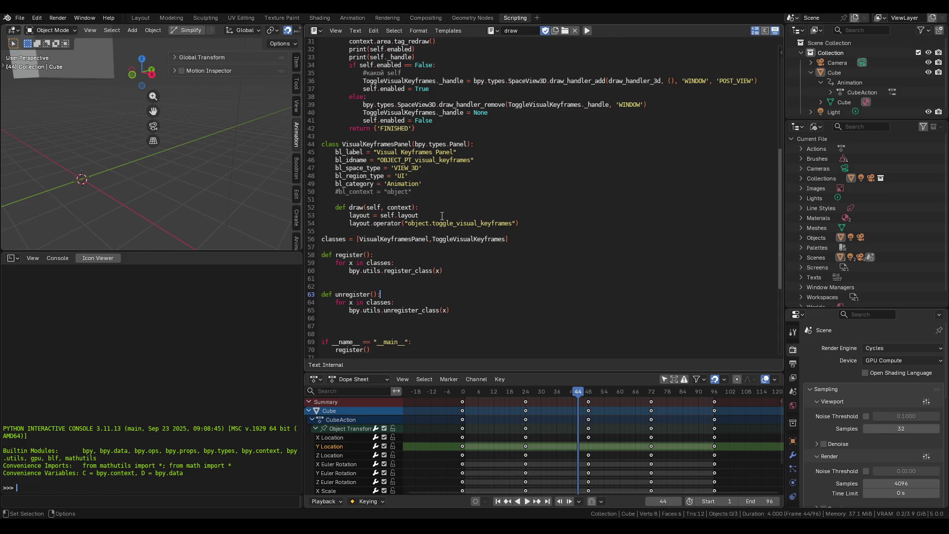
{"action": "scroll", "coordinate": [421, 247], "scroll_direction": "up", "scroll_amount": 5}
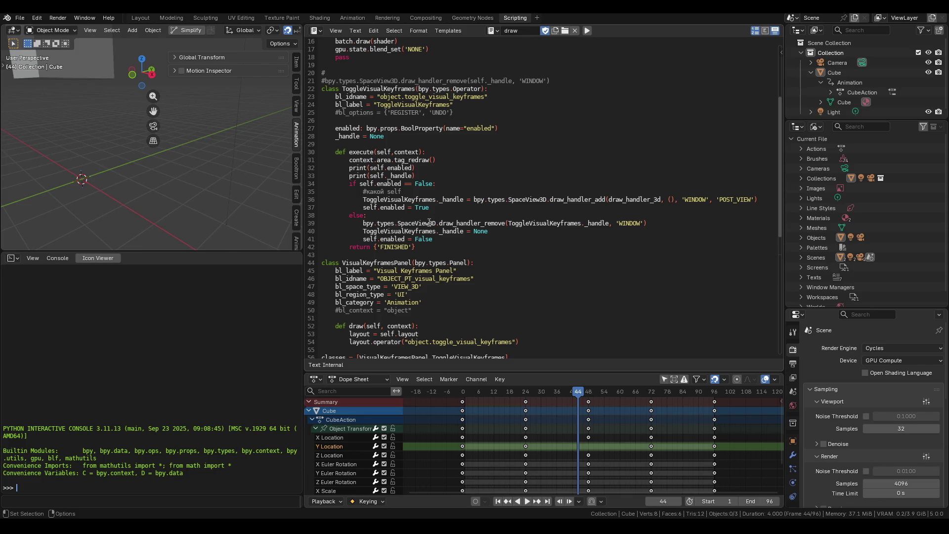
{"action": "double_click", "coordinate": [426, 224]}
{"action": "left_click", "coordinate": [438, 224]}
{"action": "left_click", "coordinate": [588, 31]}
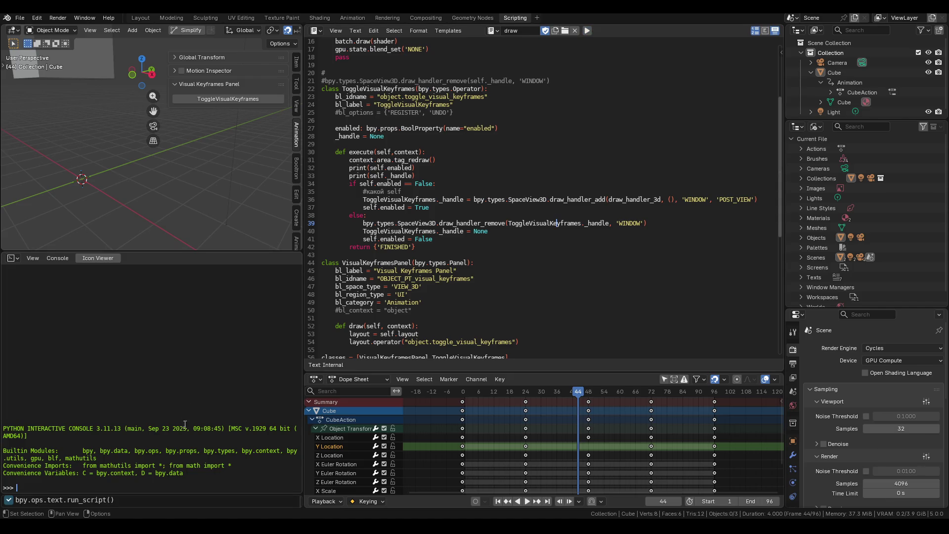
{"action": "left_click", "coordinate": [245, 99]}
Step: Autocomplete bpy.types.SpaceView3D.draw_handler_remove in the Python Console to show its docs, then call it with no arguments
{"action": "type", "text": "bpy."}
{"action": "type", "text": "tu"}
{"action": "key", "text": "BackSpace"}
{"action": "key", "text": "BackSpace"}
{"action": "type", "text": "types."}
{"action": "type", "text": "Space"}
{"action": "key", "text": "ctrl+space"}
{"action": "type", "text": "V"}
{"action": "key", "text": "ctrl+space"}
{"action": "key", "text": "BackSpace"}
{"action": "type", "text": "."}
{"action": "type", "text": "dr"}
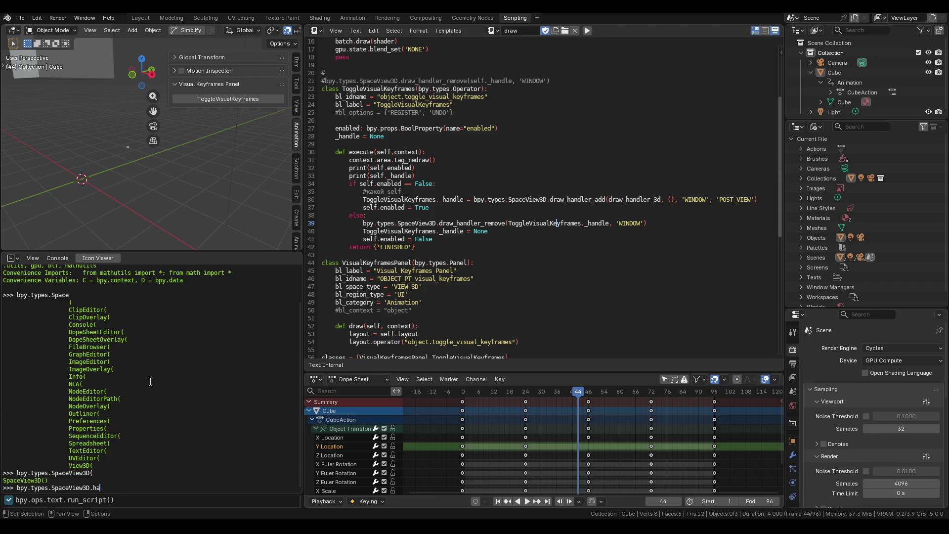
{"action": "key", "text": "ctrl+space"}
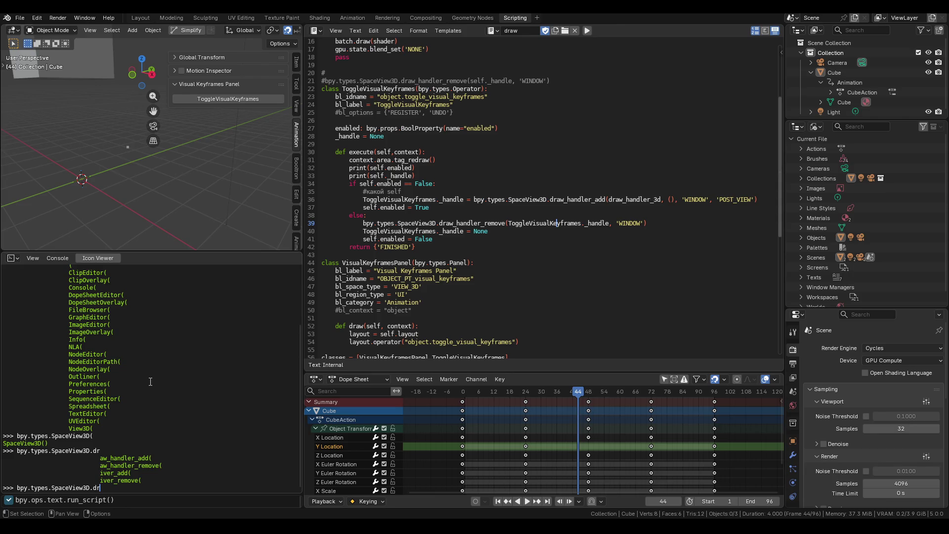
{"action": "type", "text": "aw"}
{"action": "type", "text": "_ha"}
{"action": "key", "text": "ctrl+space"}
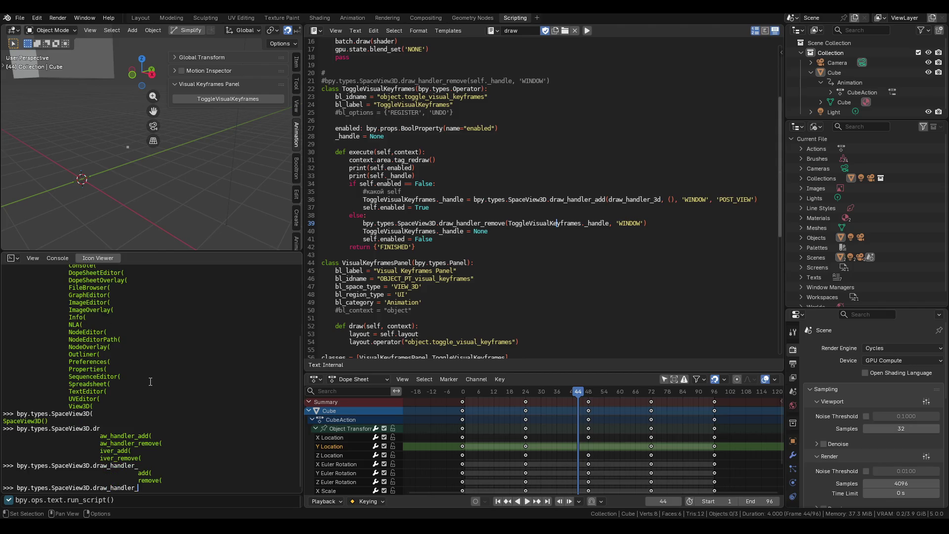
{"action": "type", "text": "re"}
{"action": "key", "text": "ctrl+space"}
{"action": "type", "text": ")"}
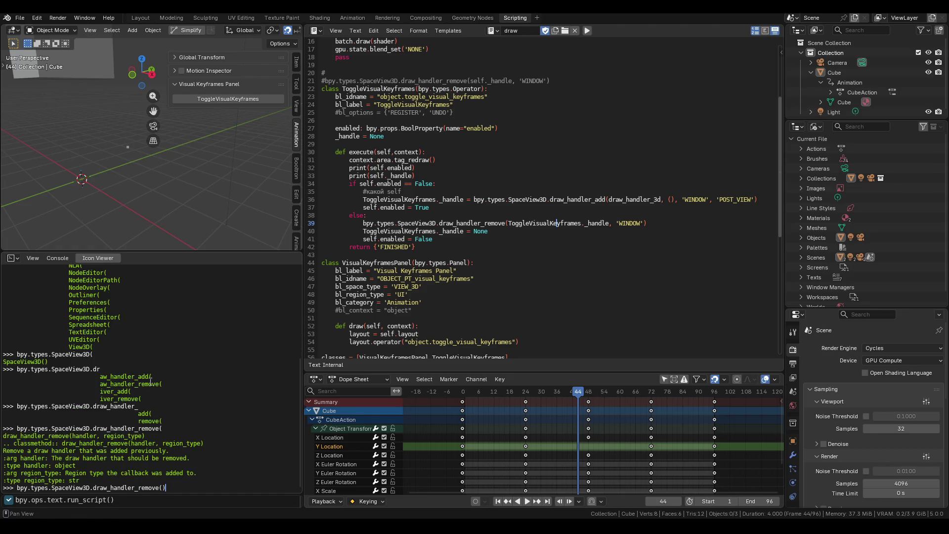
{"action": "key", "text": "Return"}
Step: Retry the draw_handler_remove call with 'WINDOW' as its only argument
{"action": "key", "text": "Up"}
{"action": "key", "text": "Left"}
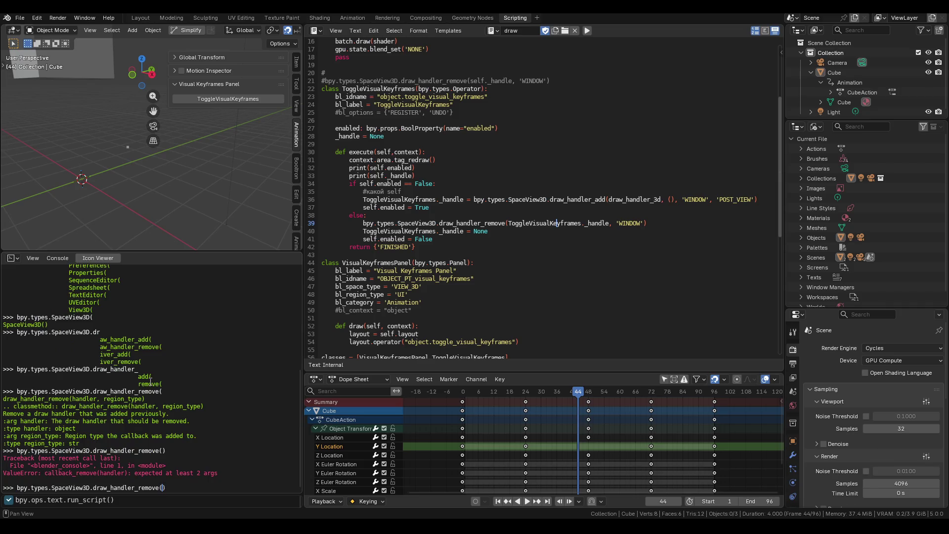
{"action": "type", "text": ",'WIN"}
{"action": "type", "text": "DOW"}
{"action": "key", "text": "Return"}
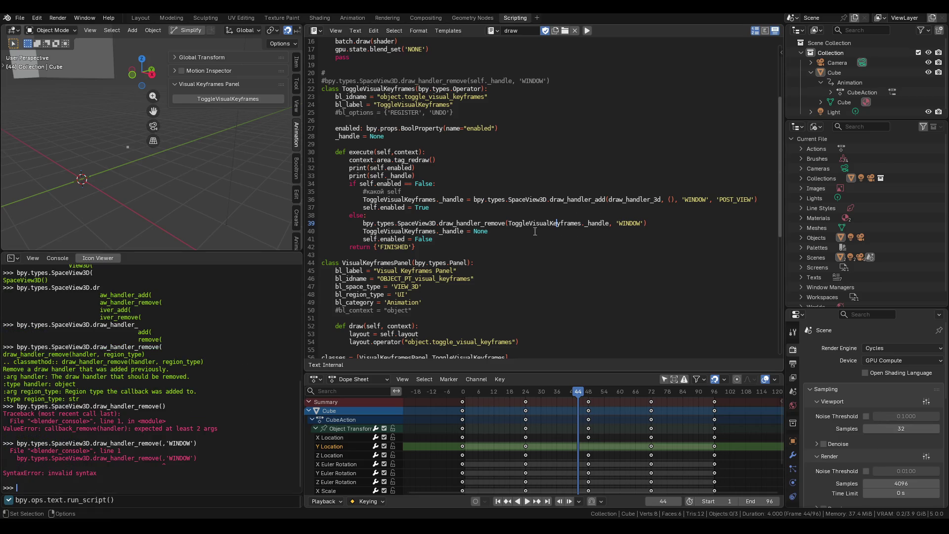
Step: Paste ToggleVisualKeyframes._handle from line 39 into the draw_handler_remove call and run it, getting a NameError
{"action": "left_click", "coordinate": [512, 222]}
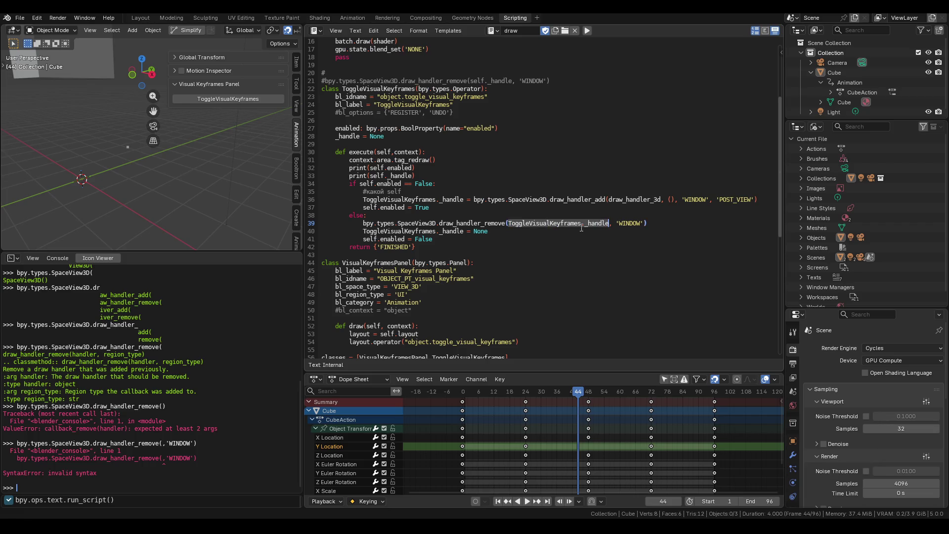
{"action": "key", "text": "Up"}
{"action": "key", "text": "Left"}
{"action": "key", "text": "Left"}
{"action": "key", "text": "Left"}
{"action": "type", "text": "ToggleVisualKeyframes._handle"}
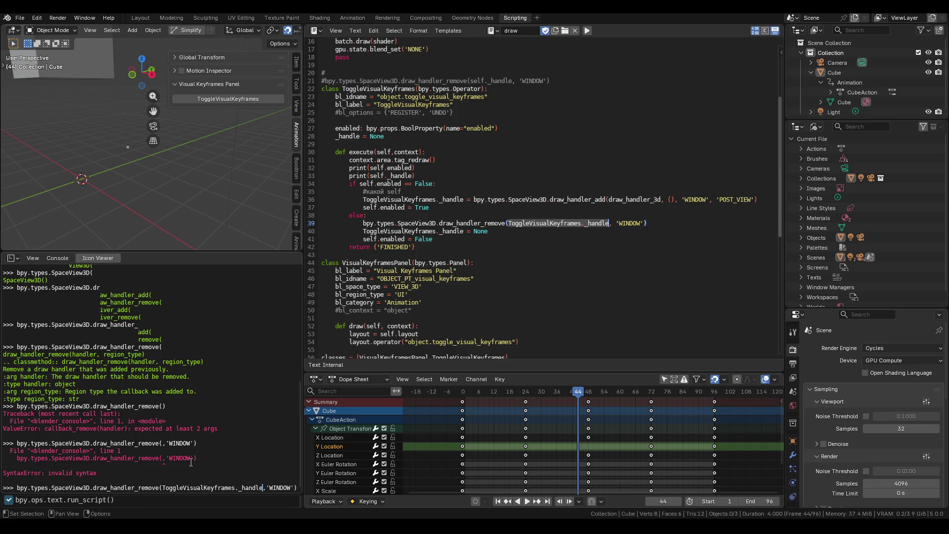
{"action": "key", "text": "Return"}
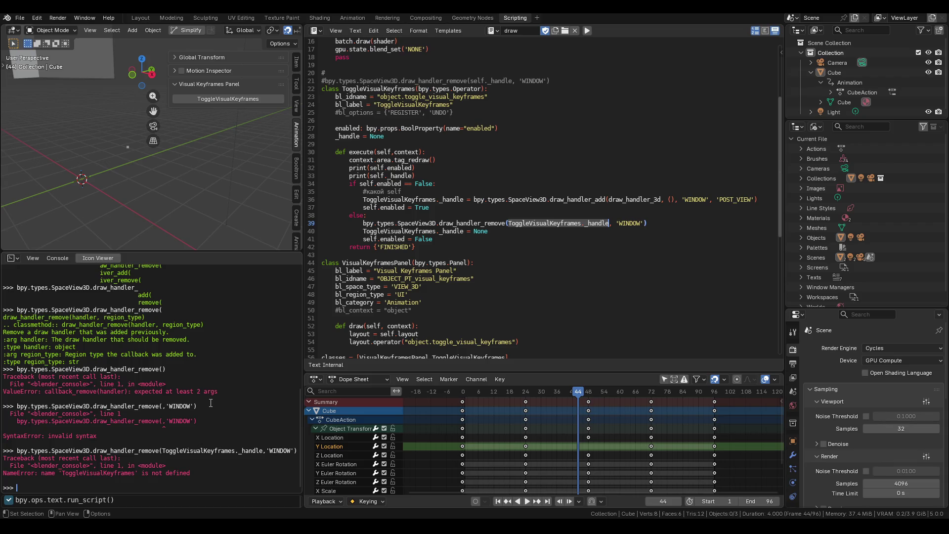
{"action": "scroll", "coordinate": [421, 261], "scroll_direction": "down", "scroll_amount": 4}
{"action": "scroll", "coordinate": [421, 261], "scroll_direction": "up", "scroll_amount": 2}
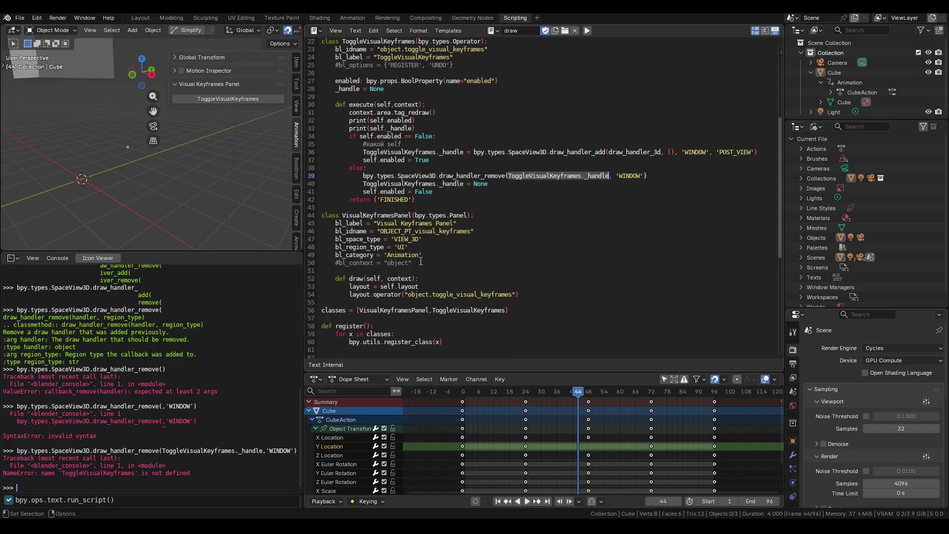
{"action": "scroll", "coordinate": [421, 261], "scroll_direction": "down", "scroll_amount": 5}
{"action": "scroll", "coordinate": [401, 255], "scroll_direction": "up", "scroll_amount": 2}
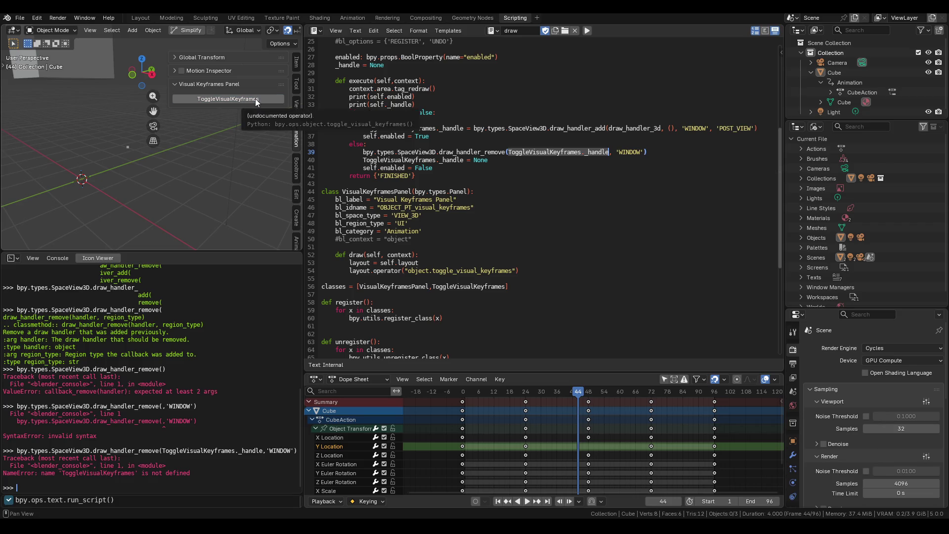
Step: Insert print("UNREGISTERING") as the first line inside def unregister()
{"action": "middle_click_drag", "start_coordinate": [223, 148], "coordinate": [179, 147], "text": "shift"}
{"action": "scroll", "coordinate": [464, 283], "scroll_direction": "down", "scroll_amount": 4}
{"action": "left_click", "coordinate": [425, 247]}
{"action": "key", "text": "Return"}
{"action": "type", "text": "print"}
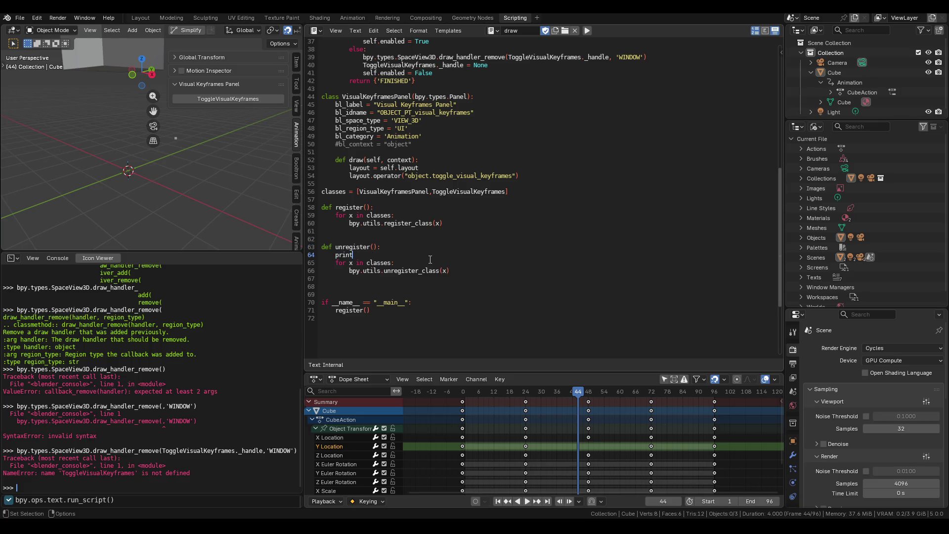
{"action": "type", "text": "(\""}
{"action": "type", "text": "UND"}
{"action": "key", "text": "BackSpace"}
{"action": "type", "text": "REGISTE"}
{"action": "type", "text": "RING"}
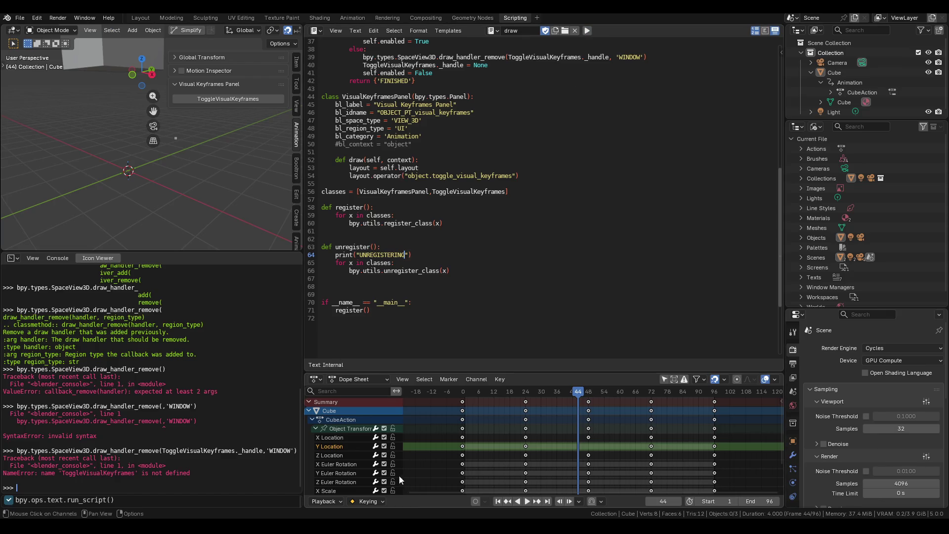
{"action": "key", "text": "alt+Tab"}
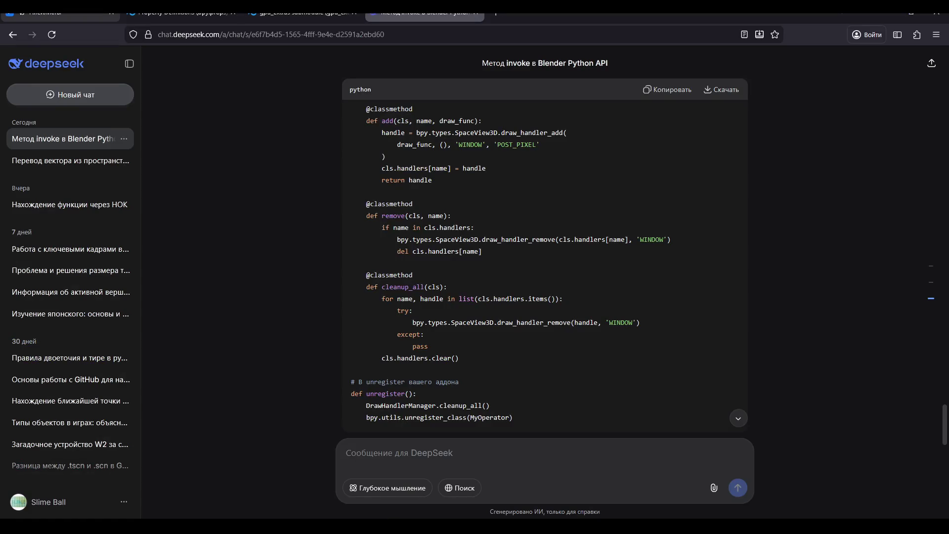
Step: Skip ahead two tracks in the browser's music player, then return to Blender
{"action": "key", "text": "ctrl+1"}
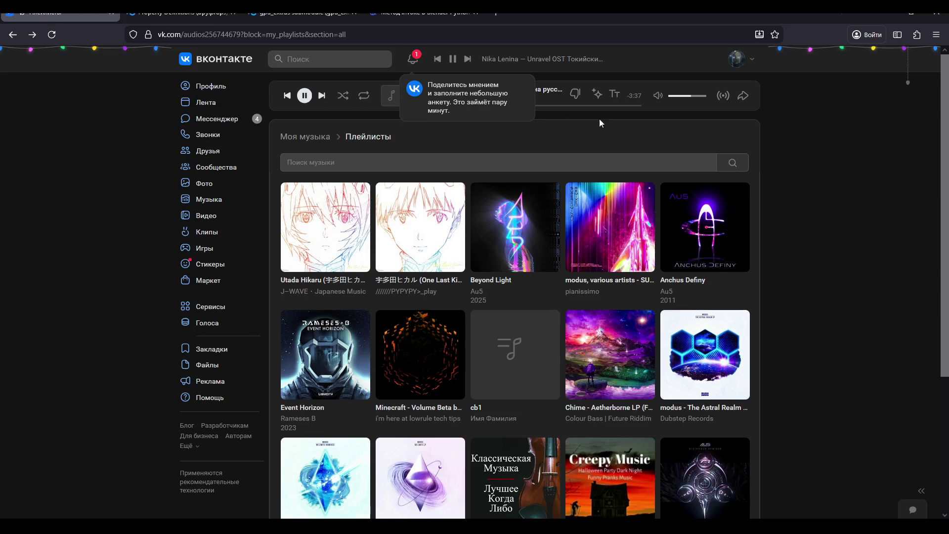
{"action": "left_click", "coordinate": [468, 60]}
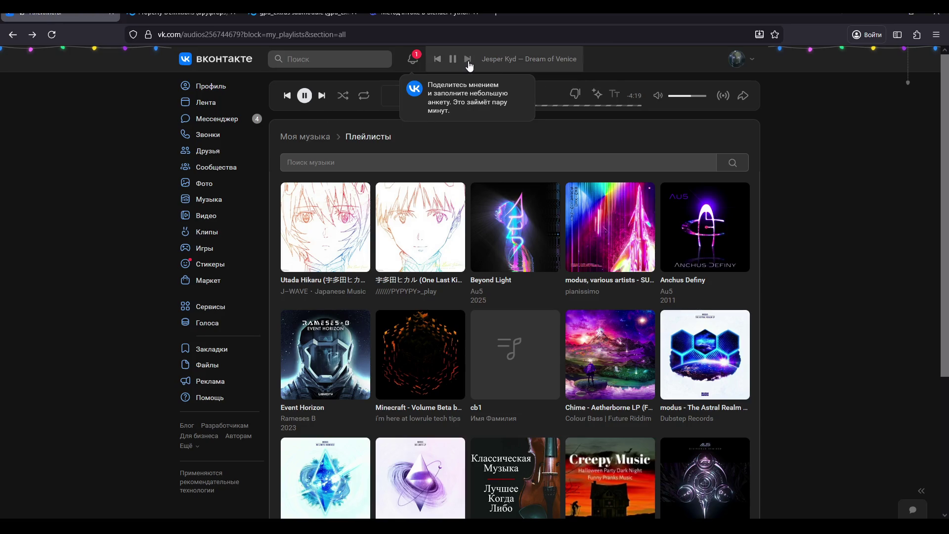
{"action": "left_click", "coordinate": [468, 60]}
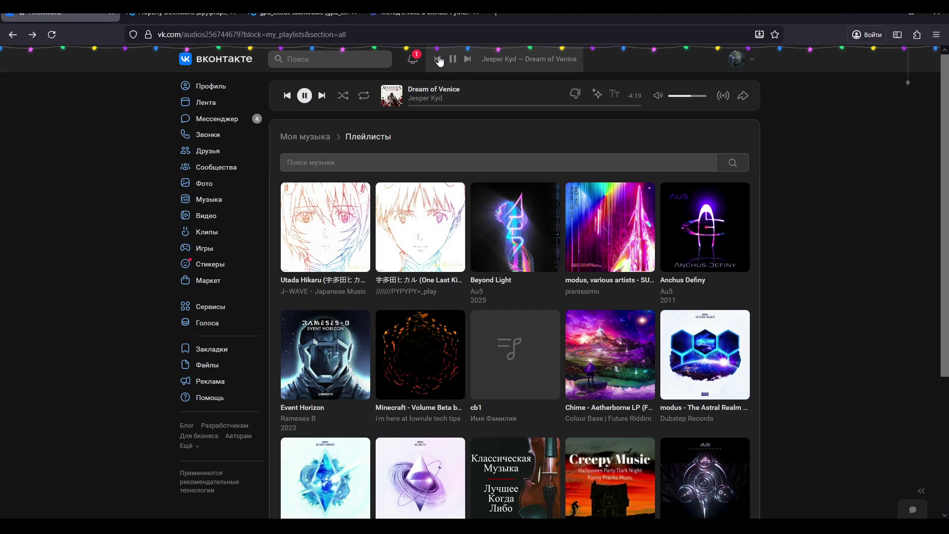
{"action": "left_click", "coordinate": [376, 479]}
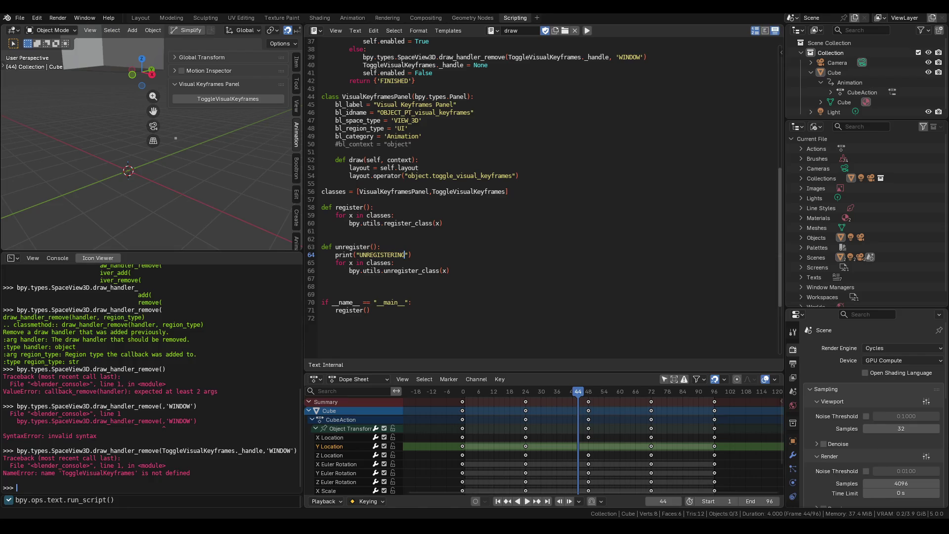
{"action": "key", "text": "alt+Tab"}
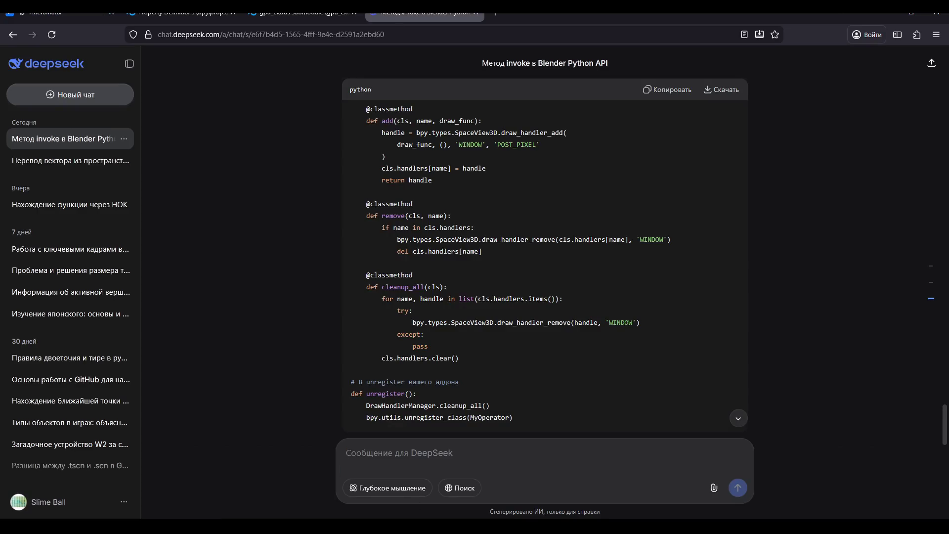
{"action": "key", "text": "alt+Tab"}
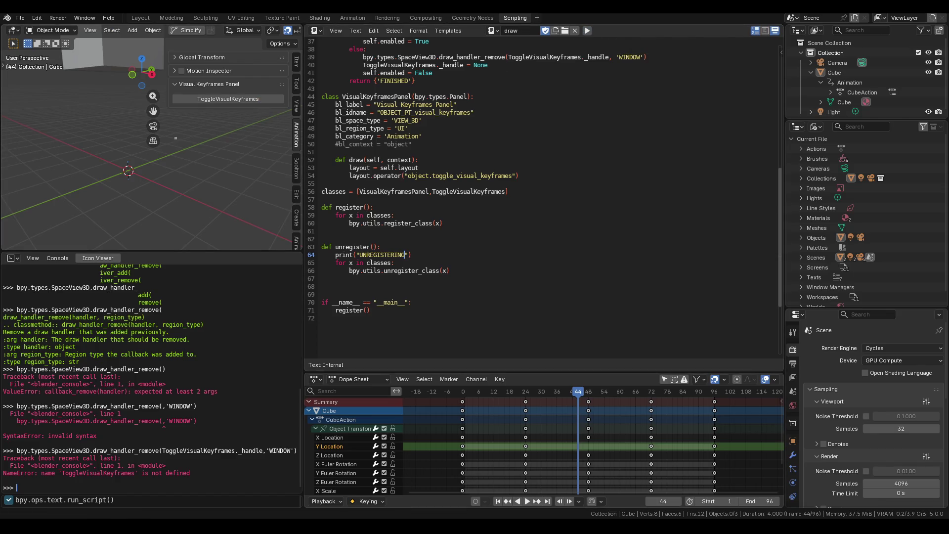
Step: Show Blender's system console from the Window menu to read the registration messages
{"action": "key", "text": "alt+Tab"}
{"action": "key", "text": "alt+Tab"}
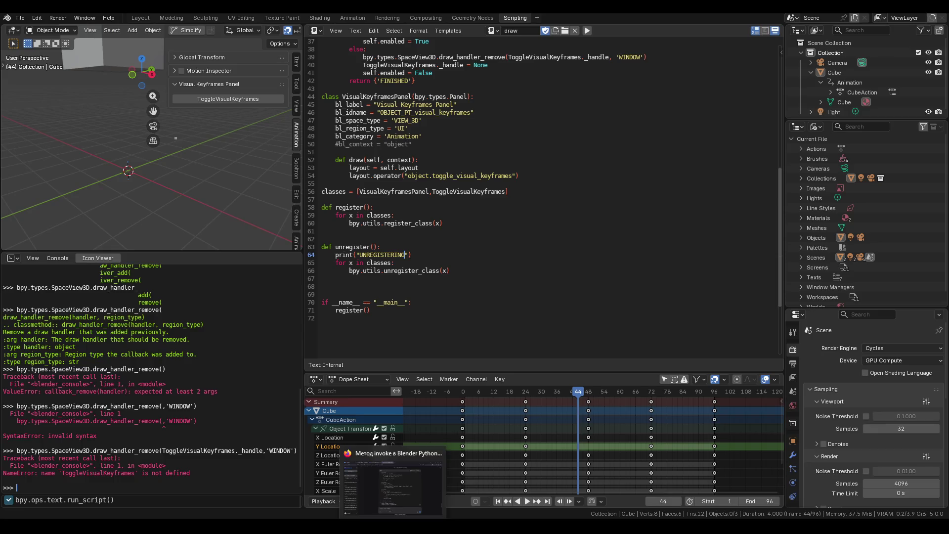
{"action": "left_click", "coordinate": [82, 18]}
{"action": "left_click", "coordinate": [84, 18]}
{"action": "left_click", "coordinate": [113, 125]}
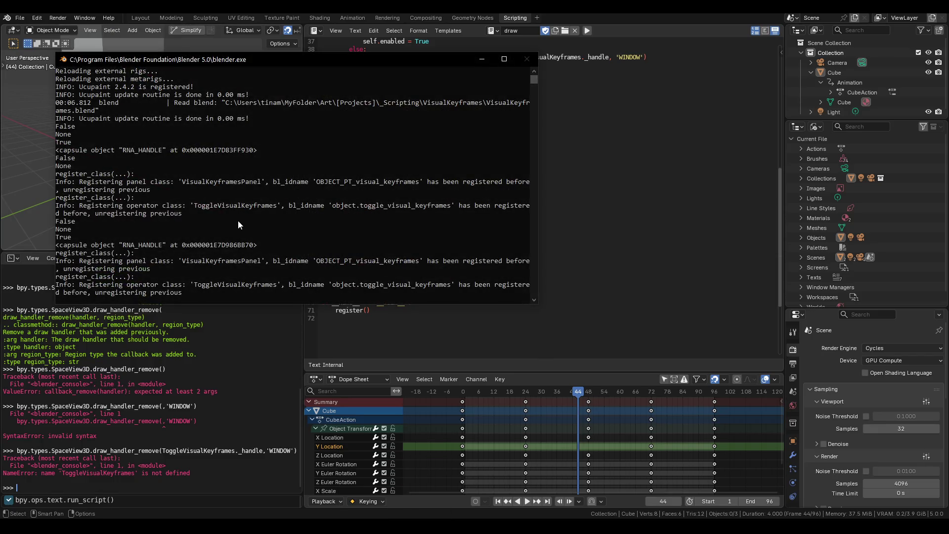
{"action": "scroll", "coordinate": [225, 227], "scroll_direction": "down", "scroll_amount": 2}
{"action": "scroll", "coordinate": [225, 230], "scroll_direction": "up", "scroll_amount": 1}
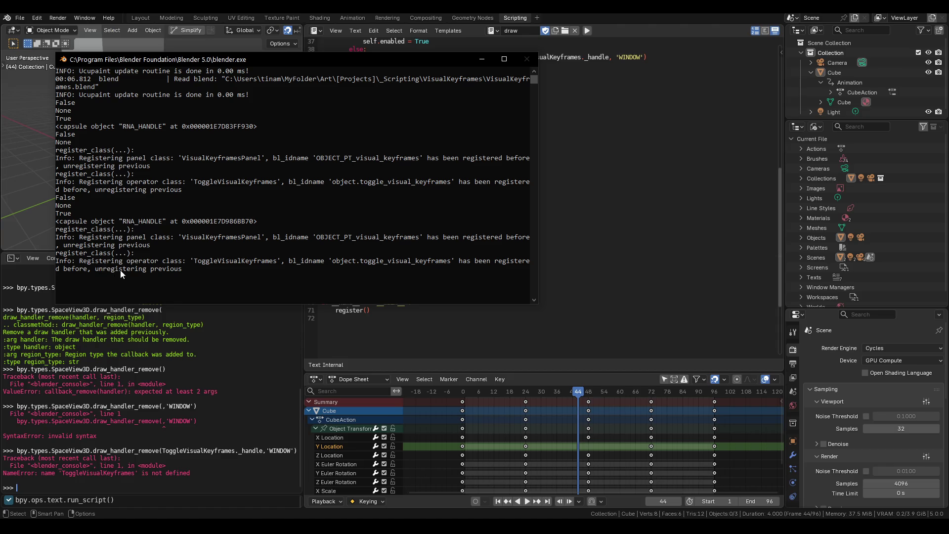
Step: Widen the system console, leave its text selection mode, and hide it
{"action": "left_click_drag", "start_coordinate": [538, 188], "coordinate": [733, 190]}
{"action": "left_click", "coordinate": [567, 284]}
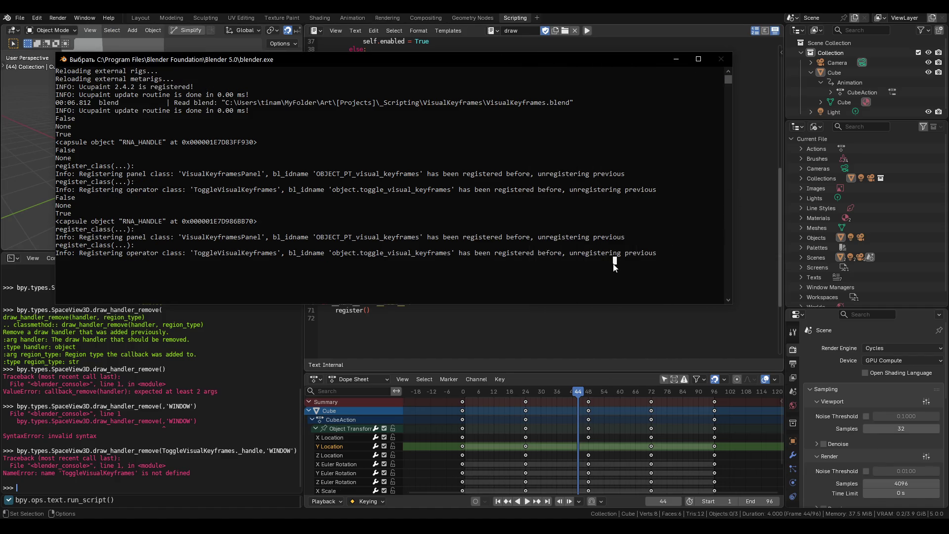
{"action": "key", "text": "Escape"}
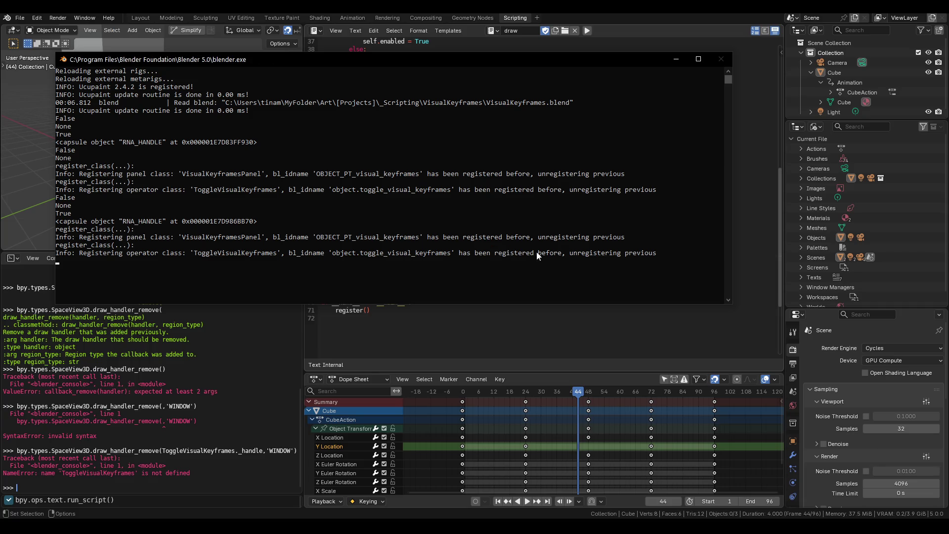
{"action": "left_click", "coordinate": [676, 59]}
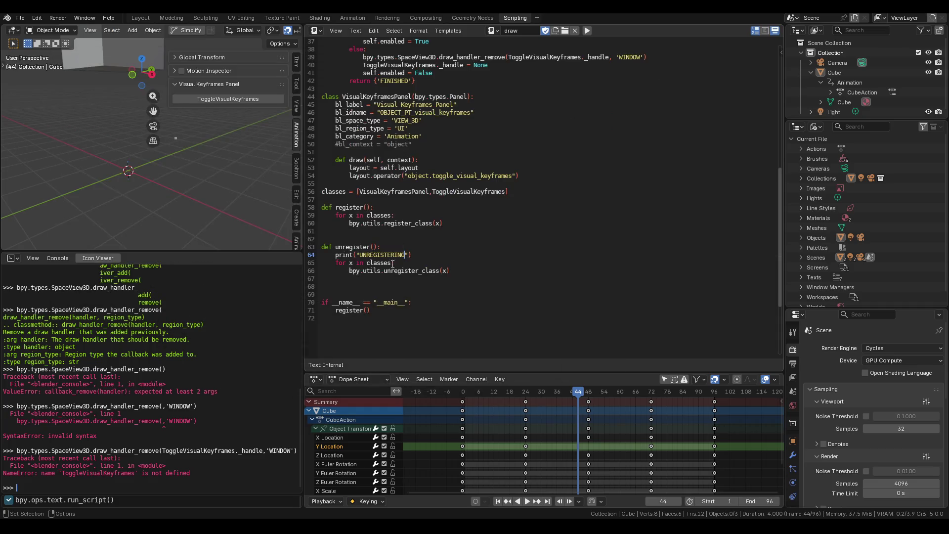
Step: Save VisualKeyframes.blend and rerun the add-on script
{"action": "left_click", "coordinate": [424, 258]}
{"action": "key", "text": "ctrl+s"}
{"action": "left_click", "coordinate": [588, 31]}
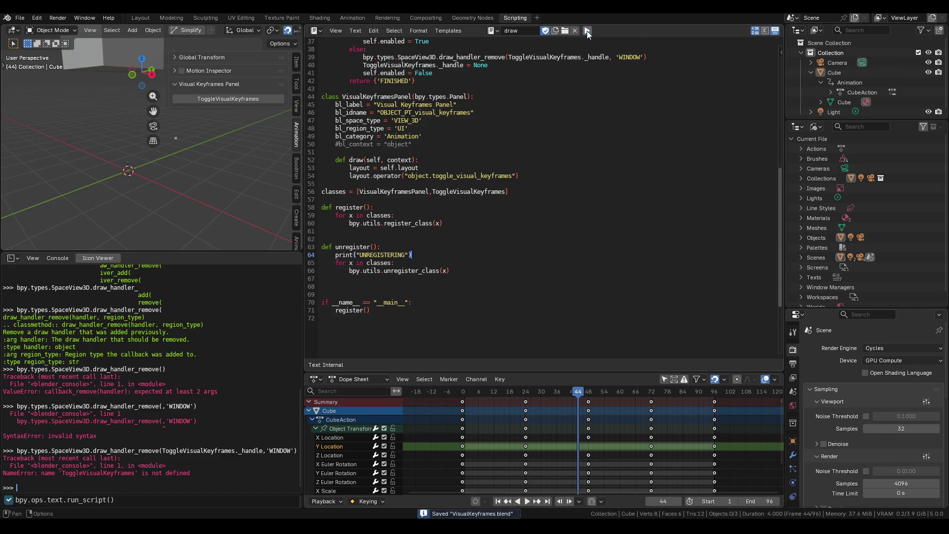
Step: Check the class re-registration output in the system console, then add a blank line after line 66
{"action": "mouse_move", "coordinate": [408, 499]}
{"action": "left_click", "coordinate": [515, 480]}
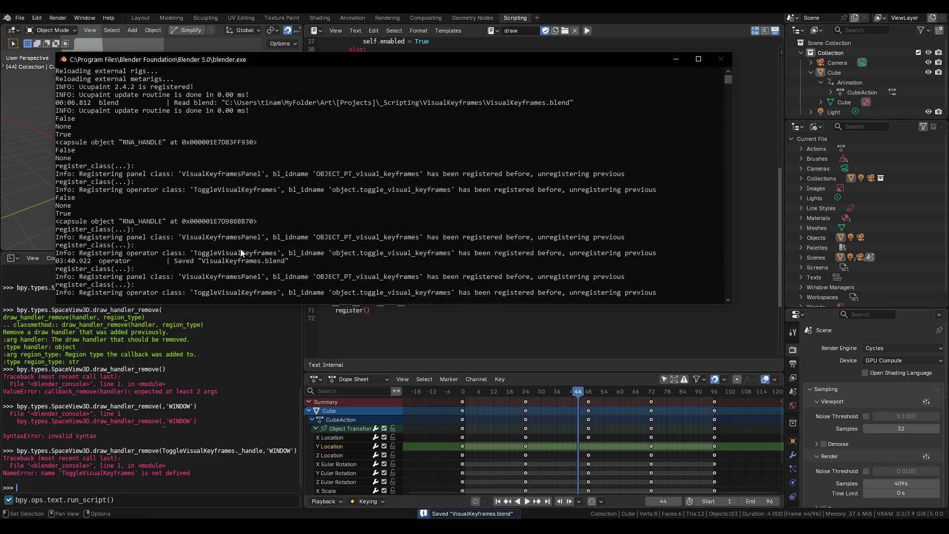
{"action": "scroll", "coordinate": [251, 249], "scroll_direction": "down", "scroll_amount": 1}
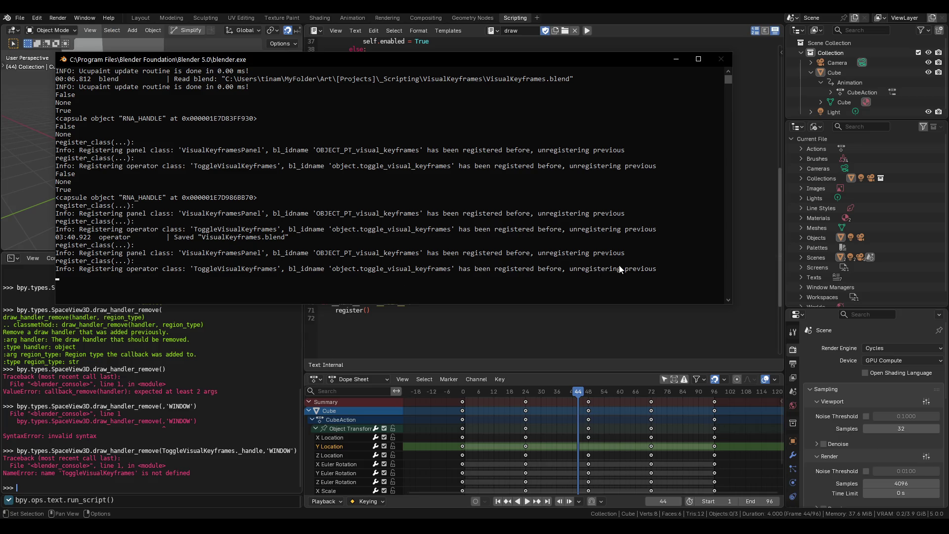
{"action": "left_click", "coordinate": [676, 59]}
{"action": "left_click", "coordinate": [473, 270]}
{"action": "key", "text": "Return"}
{"action": "key", "text": "Return"}
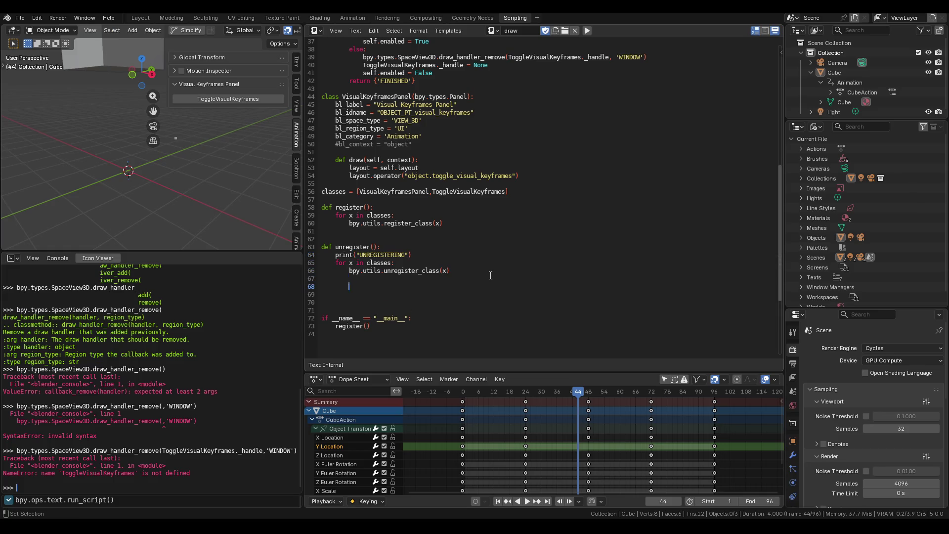
Step: Type a first informal Russian comment on line 68 about what unregister should remove
{"action": "key", "text": "BackSpace"}
{"action": "key", "text": "BackSpace"}
{"action": "key", "text": "BackSpace"}
{"action": "type", "text": "r"}
{"action": "key", "text": "BackSpace"}
{"action": "type", "text": "пиз"}
{"action": "type", "text": "дец"}
{"action": "scroll", "coordinate": [384, 283], "scroll_direction": "up", "scroll_amount": 5, "text": "ctrl"}
{"action": "scroll", "coordinate": [385, 282], "scroll_direction": "down", "scroll_amount": 5, "text": "ctrl"}
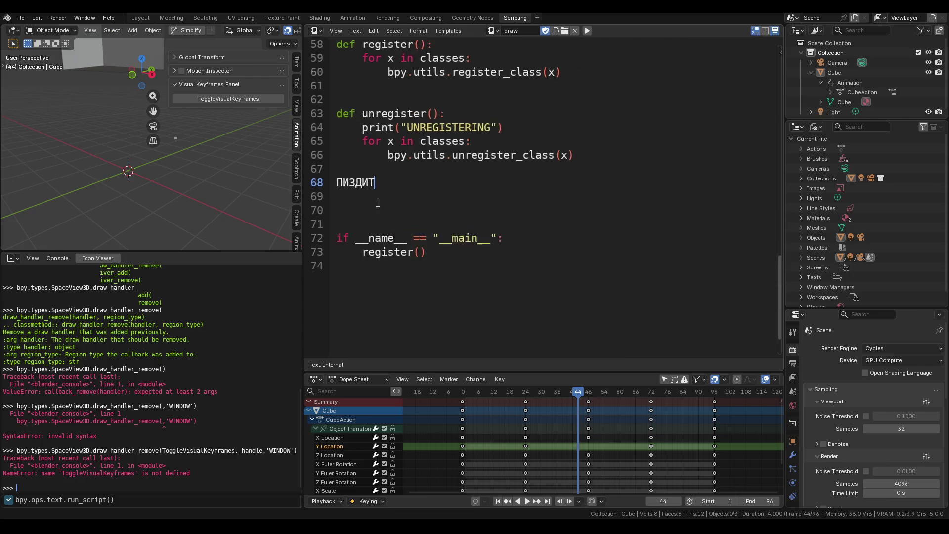
{"action": "scroll", "coordinate": [377, 197], "scroll_direction": "up", "scroll_amount": 8}
{"action": "scroll", "coordinate": [380, 223], "scroll_direction": "down", "scroll_amount": 3}
{"action": "key", "text": "BackSpace"}
{"action": "key", "text": "BackSpace"}
{"action": "key", "text": "BackSpace"}
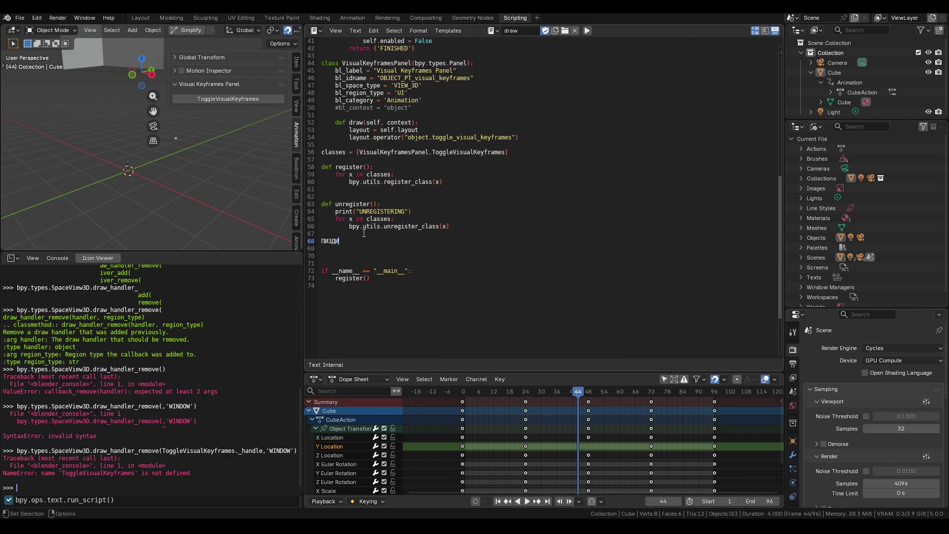
{"action": "key", "text": "BackSpace"}
{"action": "key", "text": "Return"}
{"action": "key", "text": "BackSpace"}
{"action": "key", "text": "Return"}
{"action": "type", "text": "AA"}
{"action": "key", "text": "BackSpace"}
{"action": "type", "text": "a."}
{"action": "type", "text": ".."}
{"action": "type", "text": "е не пиздит"}
{"action": "type", "text": ", "}
{"action": "type", "text": "он"}
{"action": "type", "text": "е должен бы"}
{"action": "key", "text": "BackSpace"}
{"action": "type", "text": "анрегистерить "}
{"action": "type", "text": "это"}
{"action": "key", "text": "BackSpace"}
{"action": "type", "text": "^^"}
Step: Rewrite line 68 as a Russian note: only panel and operator are unregistered, function serves the add-on checkbox
{"action": "mouse_move", "coordinate": [463, 219]}
{"action": "left_mouse_down"}
{"action": "mouse_move", "coordinate": [322, 204]}
{"action": "mouse_move", "coordinate": [447, 227]}
{"action": "mouse_move", "coordinate": [301, 203]}
{"action": "left_mouse_up"}
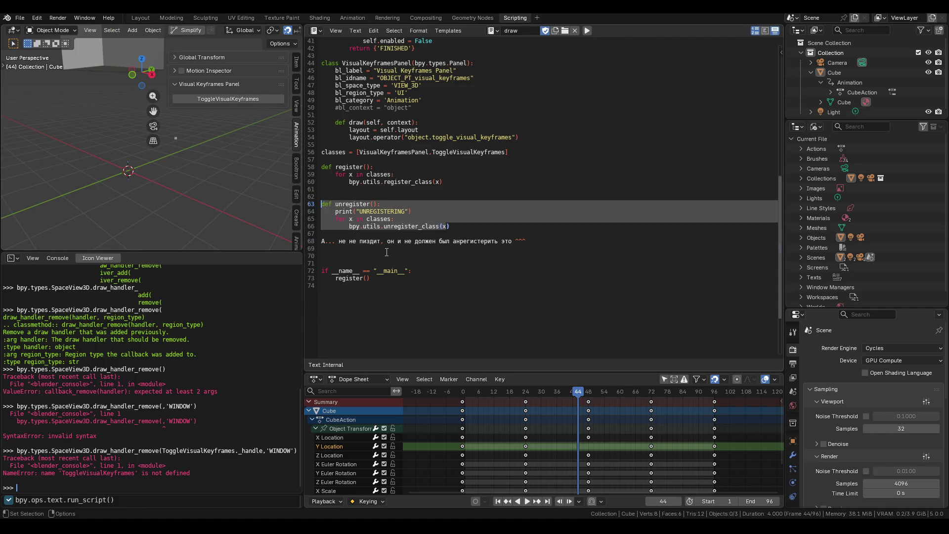
{"action": "scroll", "coordinate": [387, 254], "scroll_direction": "up", "scroll_amount": 5, "text": "ctrl"}
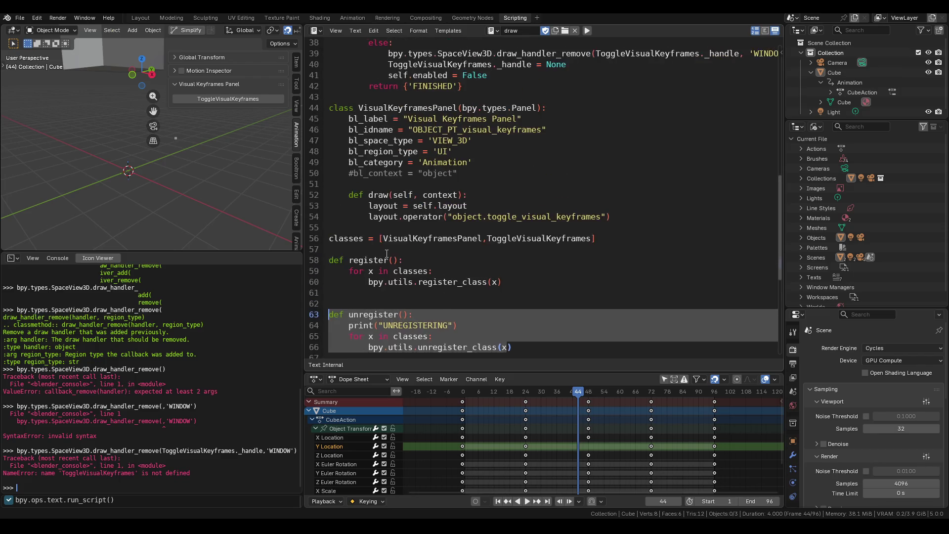
{"action": "left_click_drag", "start_coordinate": [526, 248], "coordinate": [345, 207]}
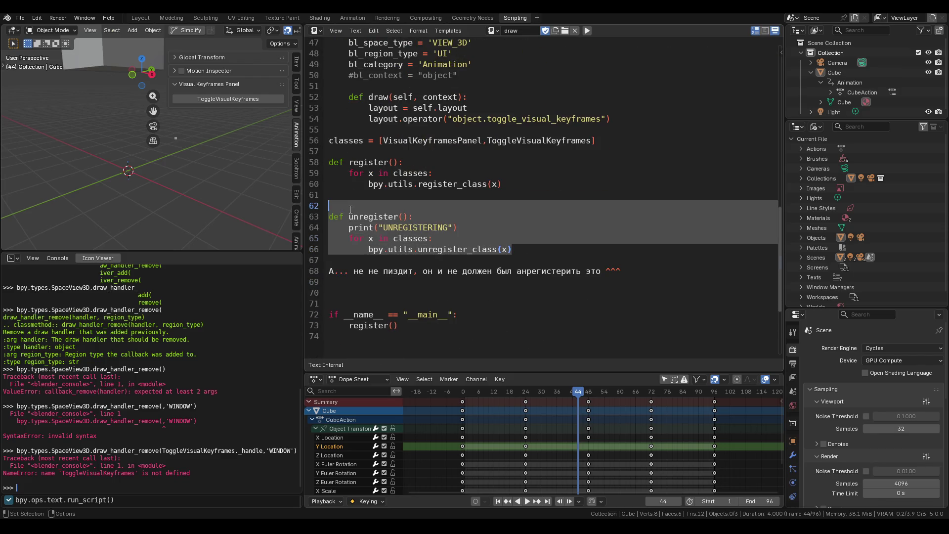
{"action": "triple_click", "coordinate": [627, 278]}
{"action": "key", "text": "BackSpace"}
{"action": "type", "text": "h"}
{"action": "key", "text": "BackSpace"}
{"action": "type", "text": "он"}
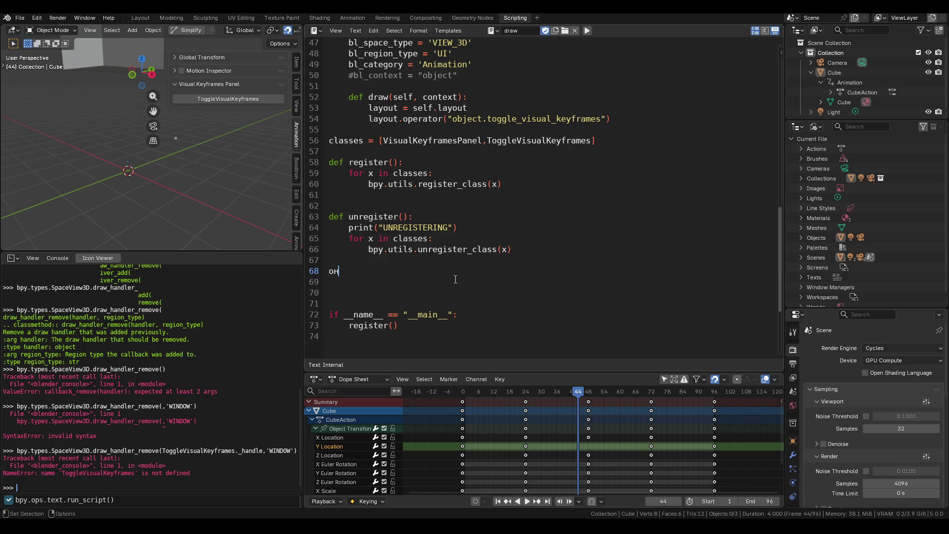
{"action": "type", "text": " анрегистерил "}
{"action": "type", "text": "только панель "}
{"action": "type", "text": "и оп"}
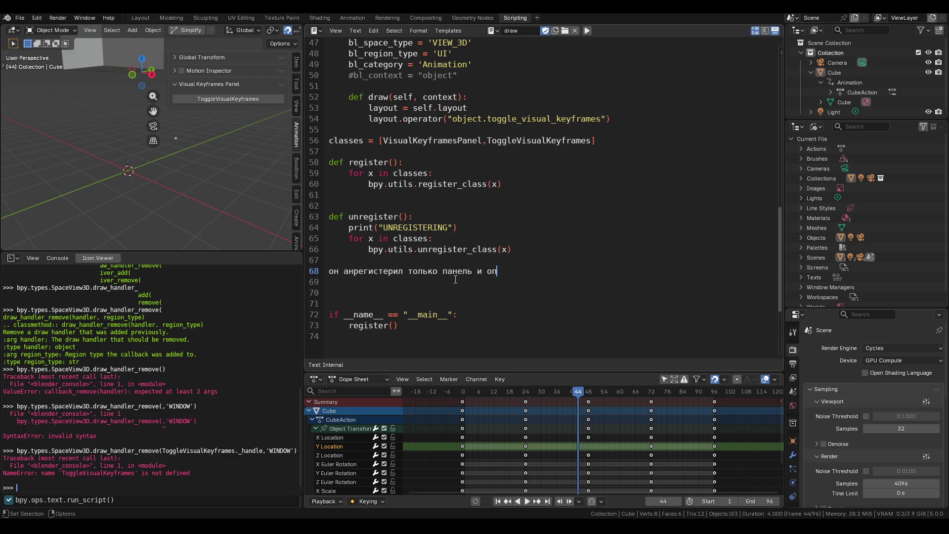
{"action": "type", "text": "ератор, т.к. их з"}
{"action": "type", "text": "аметил, а "}
{"action": "type", "text": "эта фун"}
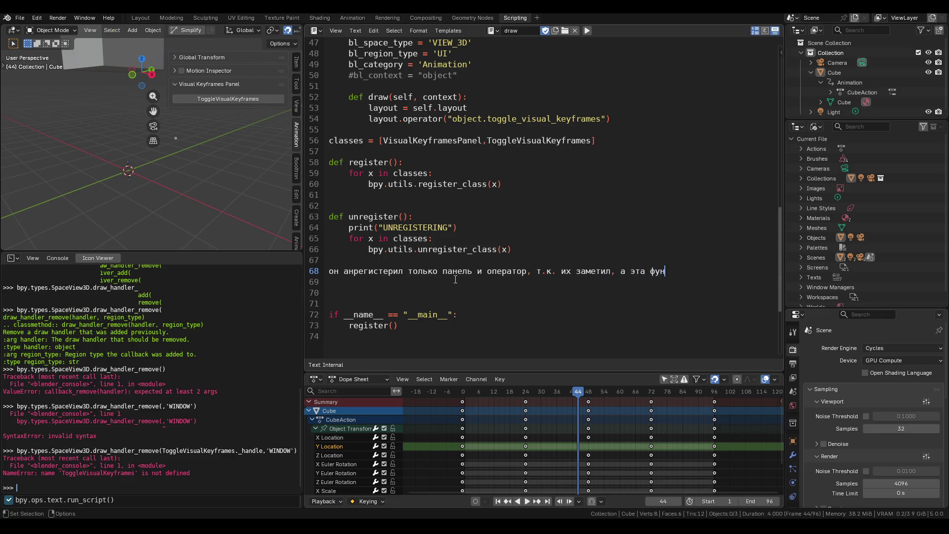
{"action": "type", "text": "кция нужна для га"}
{"action": "type", "text": "лочки "}
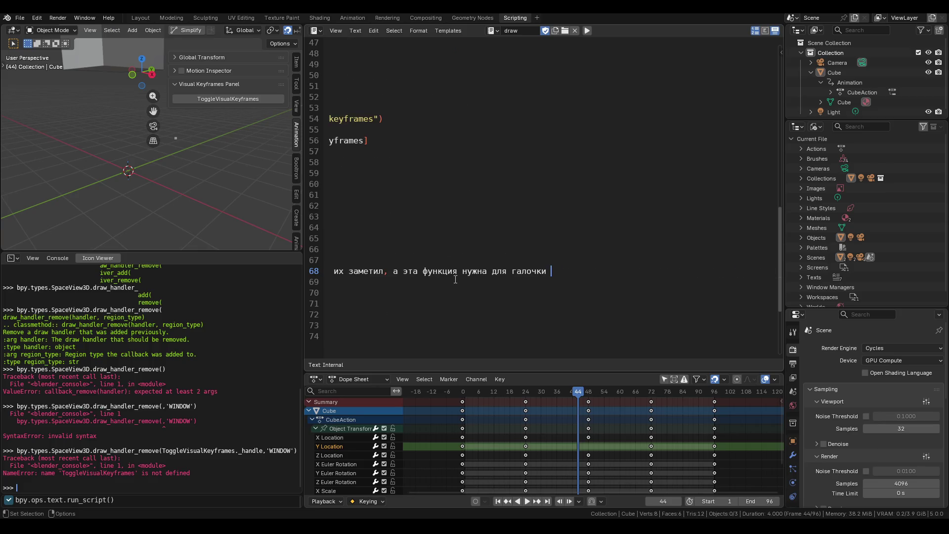
{"action": "type", "text": "в аддоне"}
{"action": "scroll", "coordinate": [464, 292], "scroll_direction": "down", "scroll_amount": 3, "text": "ctrl"}
{"action": "scroll", "coordinate": [531, 304], "scroll_direction": "up", "scroll_amount": 1, "text": "ctrl"}
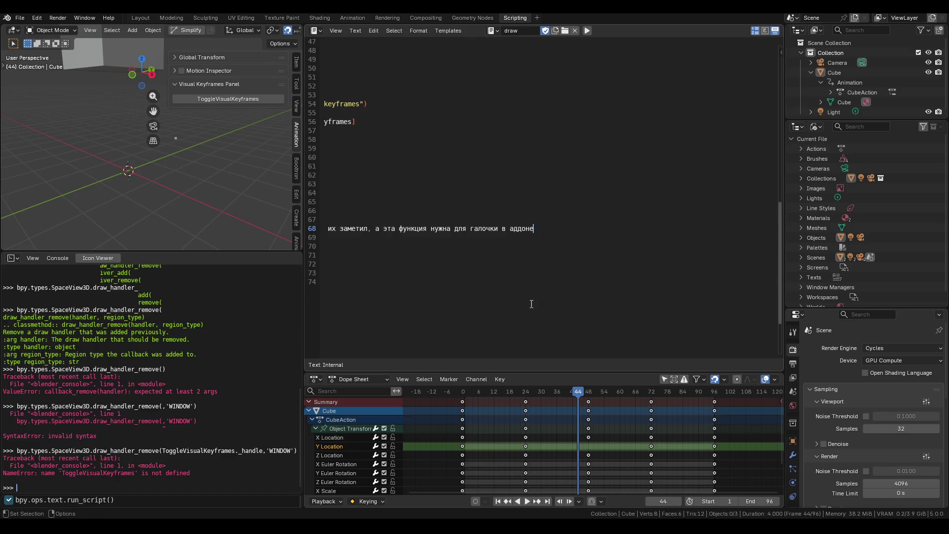
{"action": "key", "text": "Home"}
Step: Check the system console output from the taskbar, then hide it again
{"action": "left_click", "coordinate": [489, 228]}
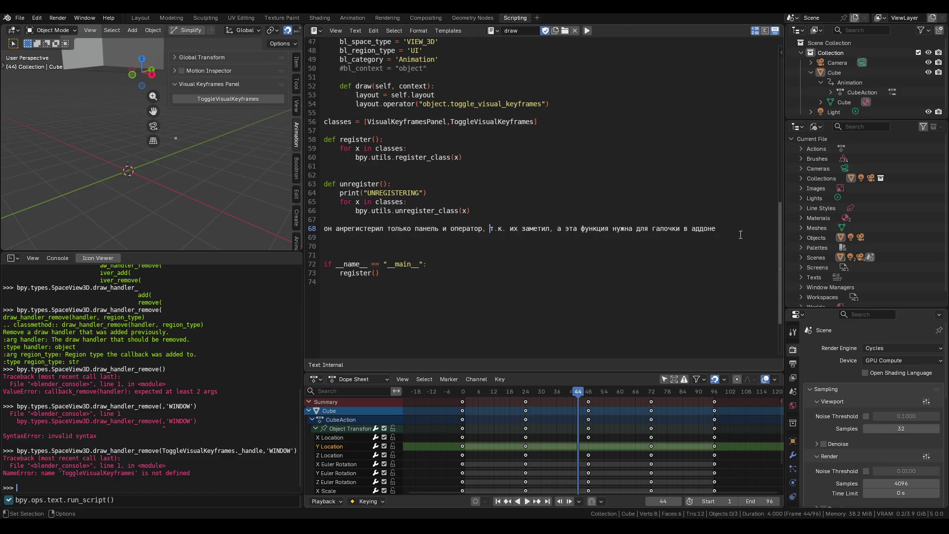
{"action": "key", "text": "XF86AudioLowerVolume"}
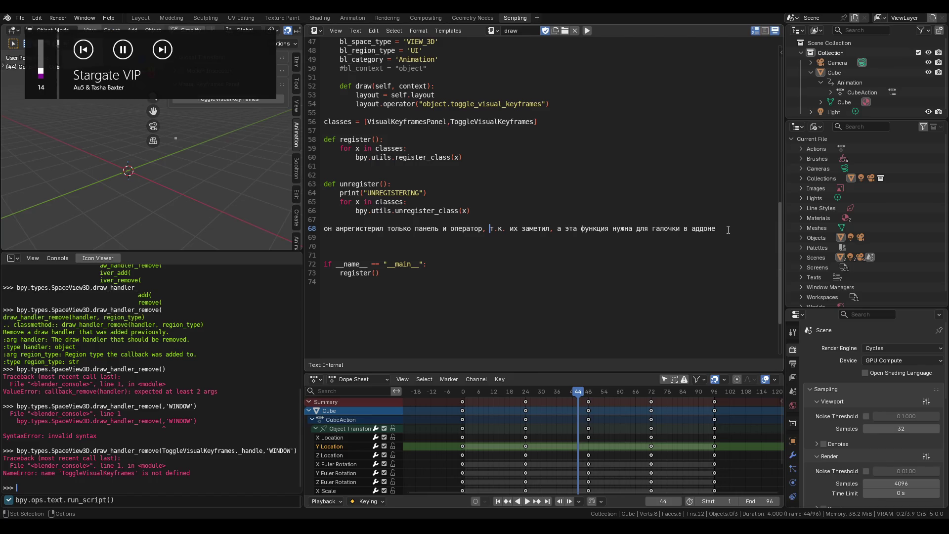
{"action": "scroll", "coordinate": [390, 282], "scroll_direction": "up", "scroll_amount": 10}
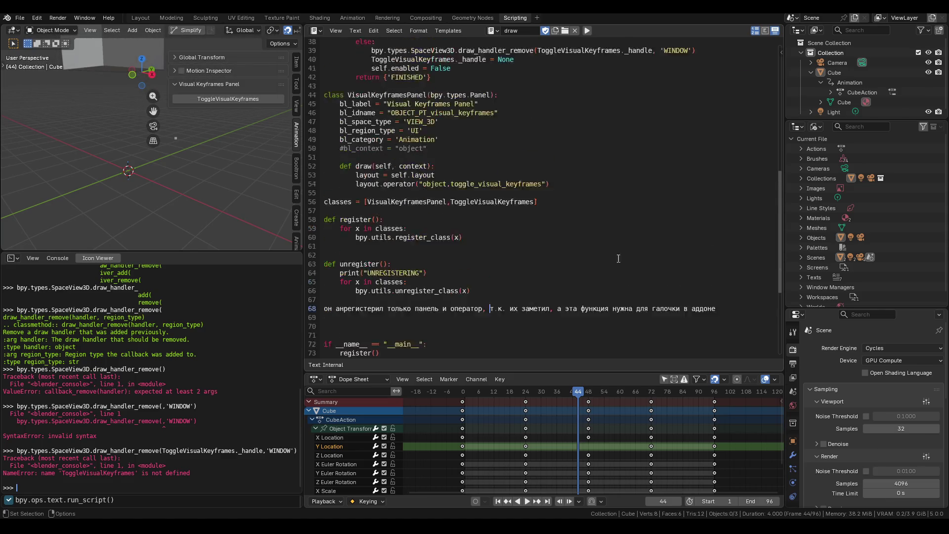
{"action": "scroll", "coordinate": [390, 282], "scroll_direction": "up", "scroll_amount": 2}
{"action": "scroll", "coordinate": [369, 225], "scroll_direction": "down", "scroll_amount": 10}
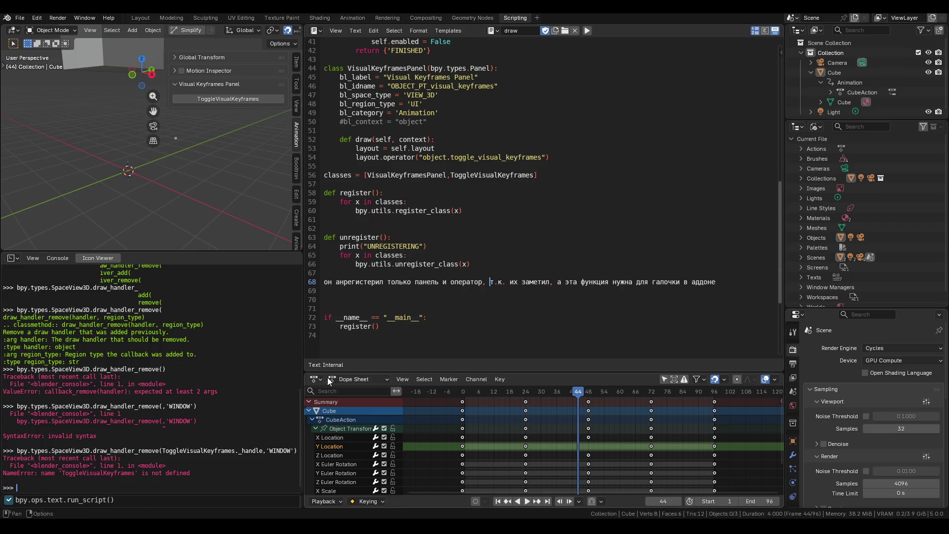
{"action": "mouse_move", "coordinate": [376, 526]}
{"action": "left_click", "coordinate": [413, 479]}
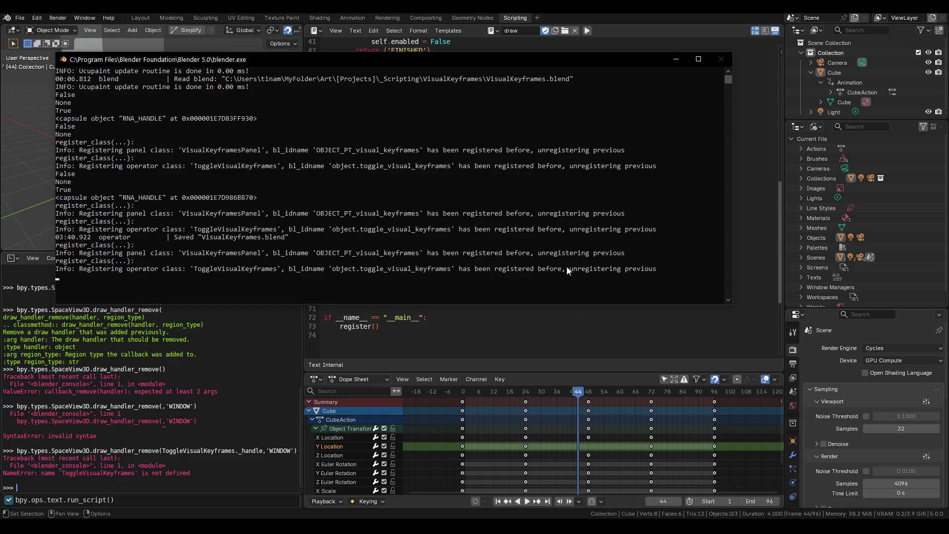
{"action": "key", "text": "alt+Tab"}
Step: Delete the blank line and the Russian note below unregister()
{"action": "left_click", "coordinate": [327, 273]}
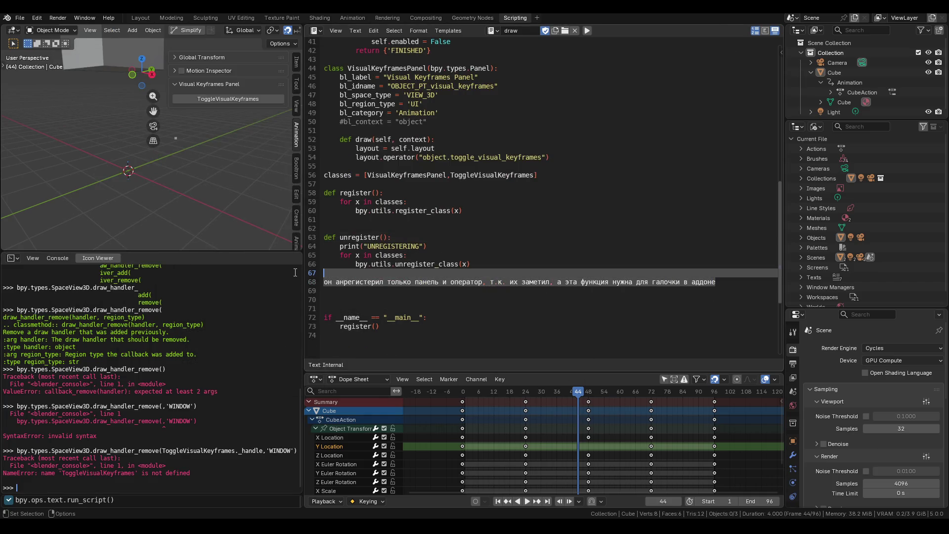
{"action": "key", "text": "BackSpace"}
{"action": "key", "text": "BackSpace"}
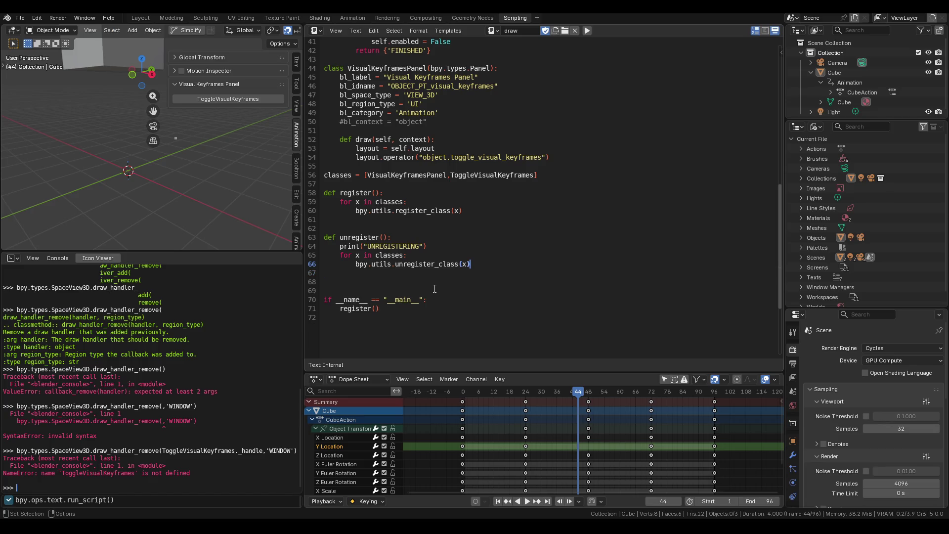
{"action": "scroll", "coordinate": [442, 280], "scroll_direction": "down", "scroll_amount": 2, "text": "ctrl"}
{"action": "scroll", "coordinate": [440, 274], "scroll_direction": "up", "scroll_amount": 6}
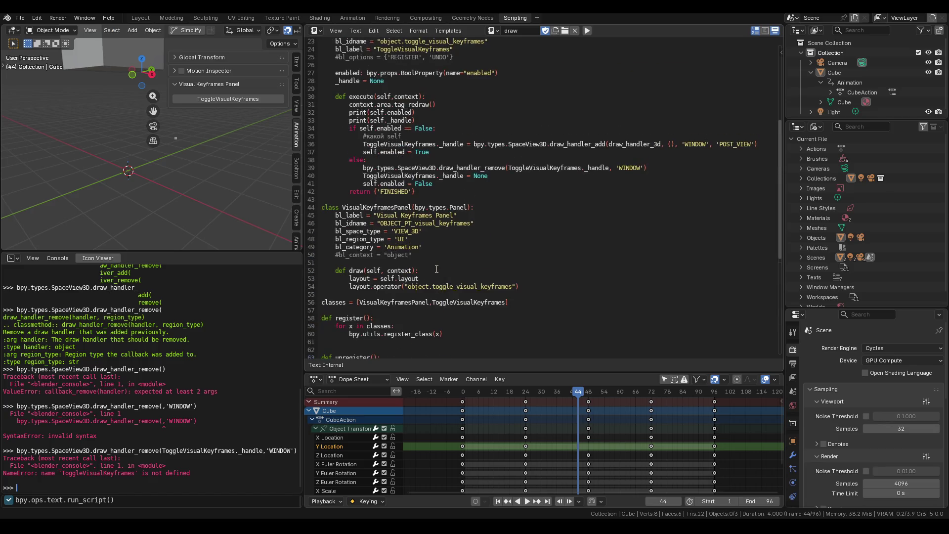
{"action": "scroll", "coordinate": [437, 268], "scroll_direction": "up", "scroll_amount": 1, "text": "ctrl"}
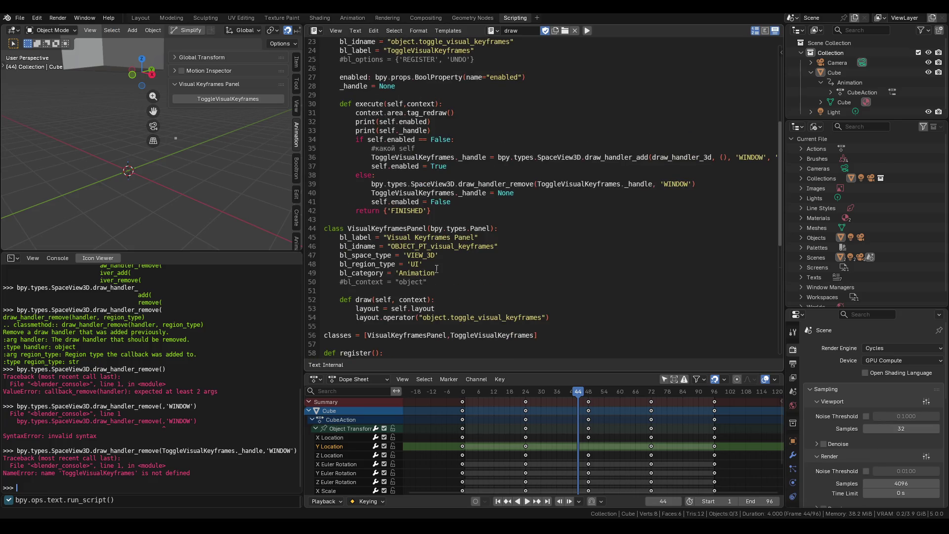
{"action": "scroll", "coordinate": [436, 269], "scroll_direction": "up", "scroll_amount": 3, "text": "ctrl"}
{"action": "scroll", "coordinate": [437, 269], "scroll_direction": "down", "scroll_amount": 4}
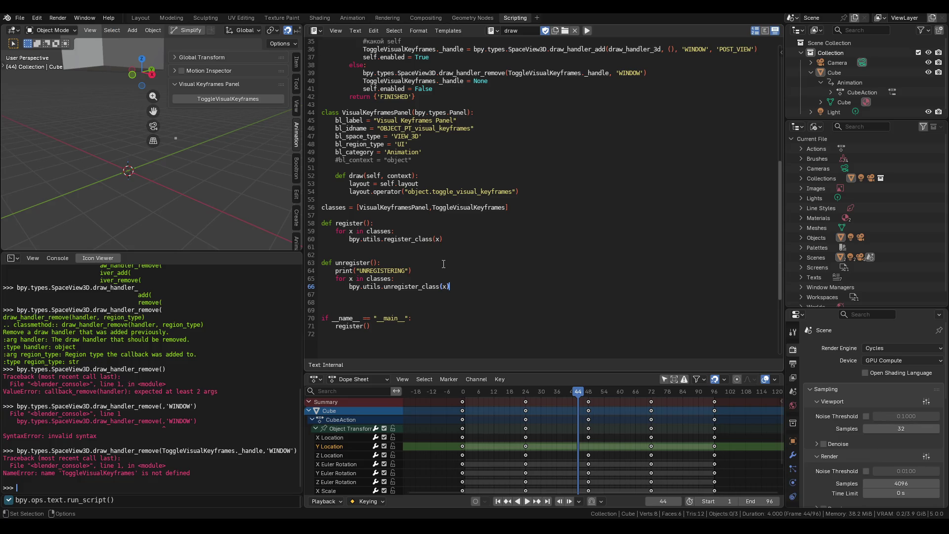
{"action": "scroll", "coordinate": [444, 264], "scroll_direction": "up", "scroll_amount": 5}
{"action": "key", "text": "alt+Tab"}
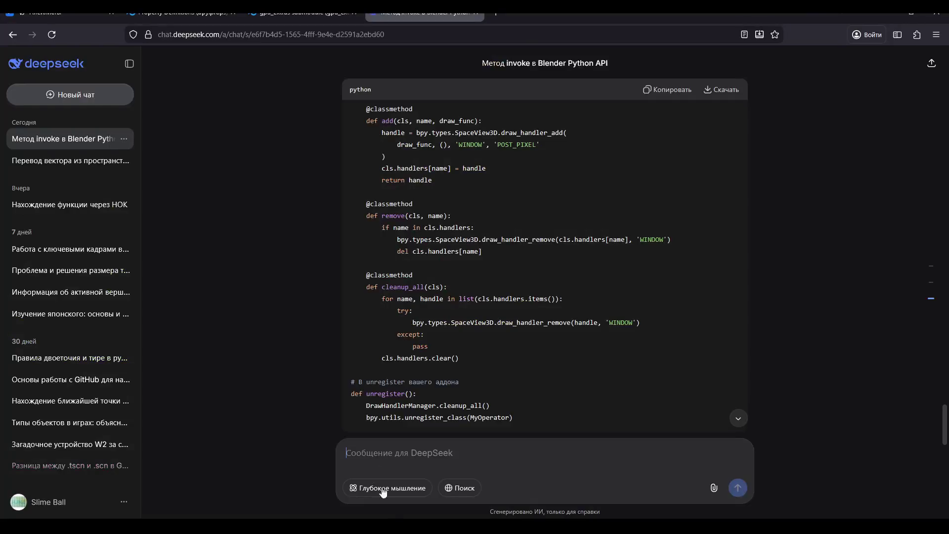
Step: Search the Blender Python API docs for "Panel" and open the bpy.types.Panel page
{"action": "left_click", "coordinate": [302, 12]}
{"action": "left_click", "coordinate": [183, 12]}
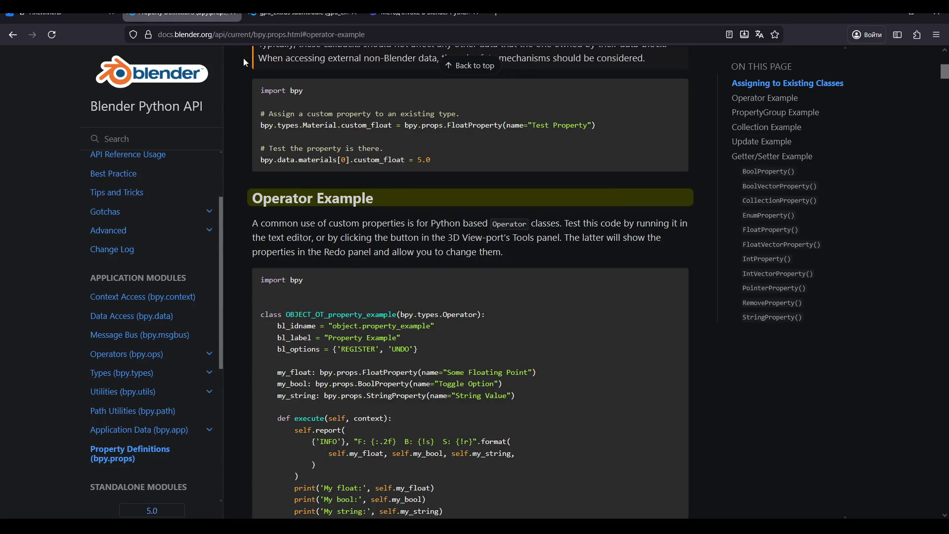
{"action": "scroll", "coordinate": [488, 227], "scroll_direction": "up", "scroll_amount": 5}
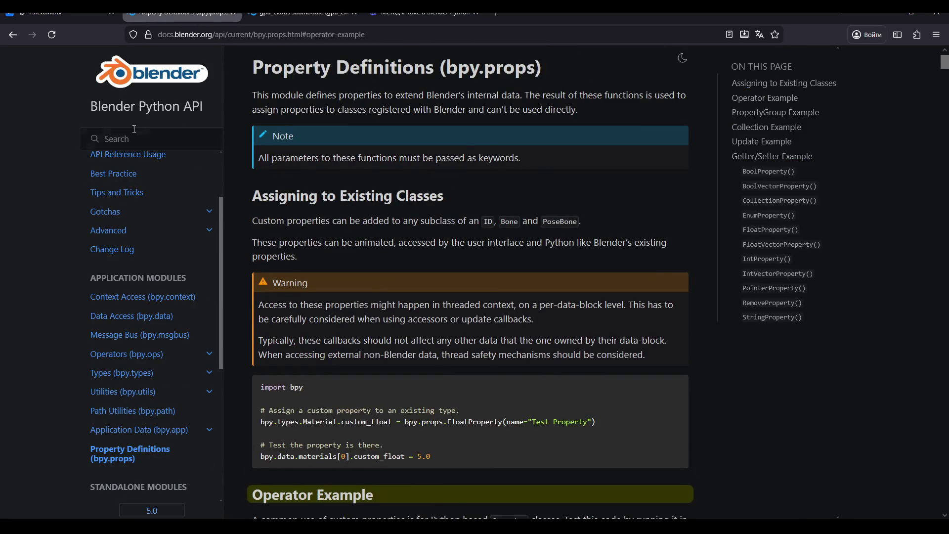
{"action": "type", "text": "PA"}
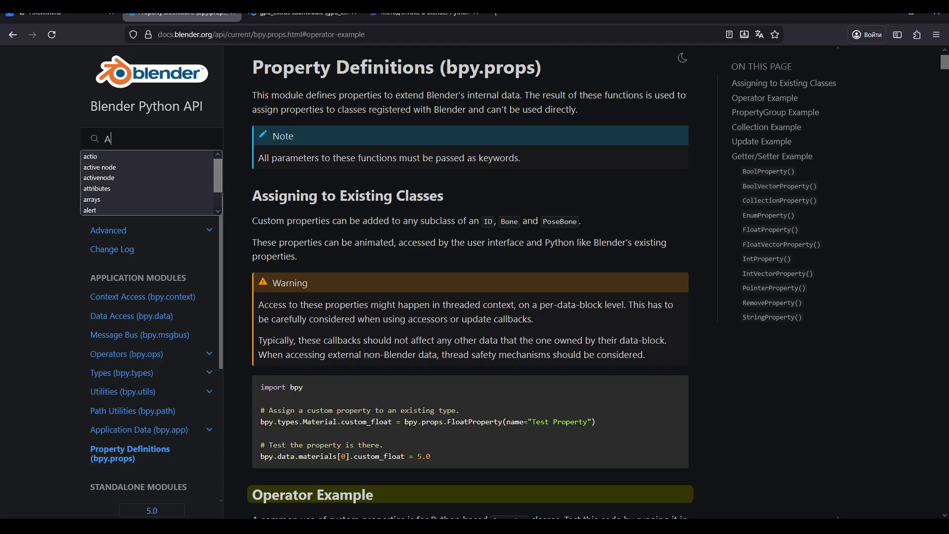
{"action": "key", "text": "BackSpace"}
{"action": "type", "text": "anel"}
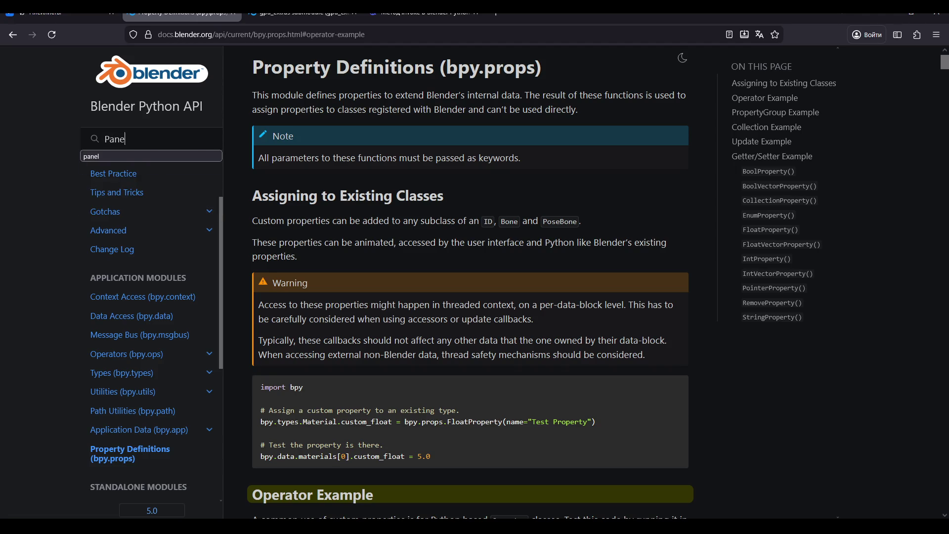
{"action": "key", "text": "Return"}
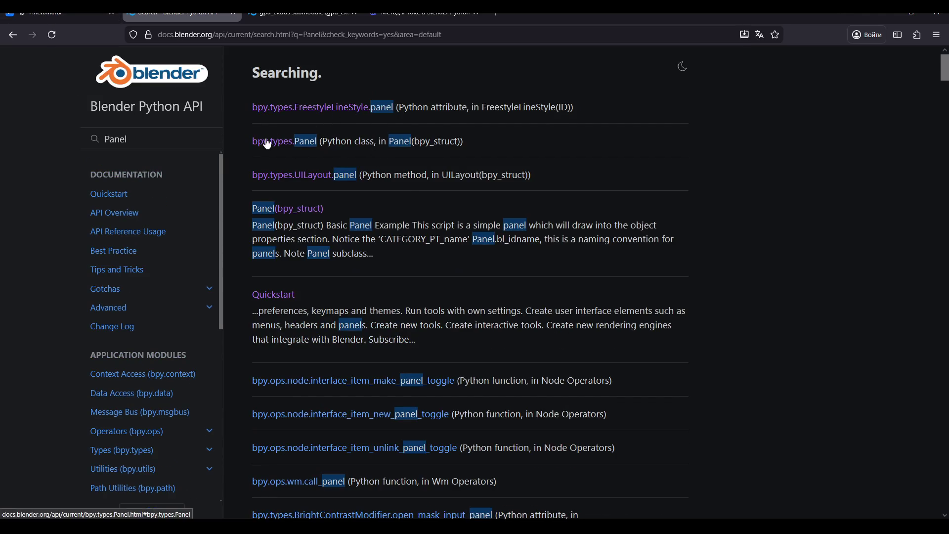
{"action": "left_click", "coordinate": [272, 165]}
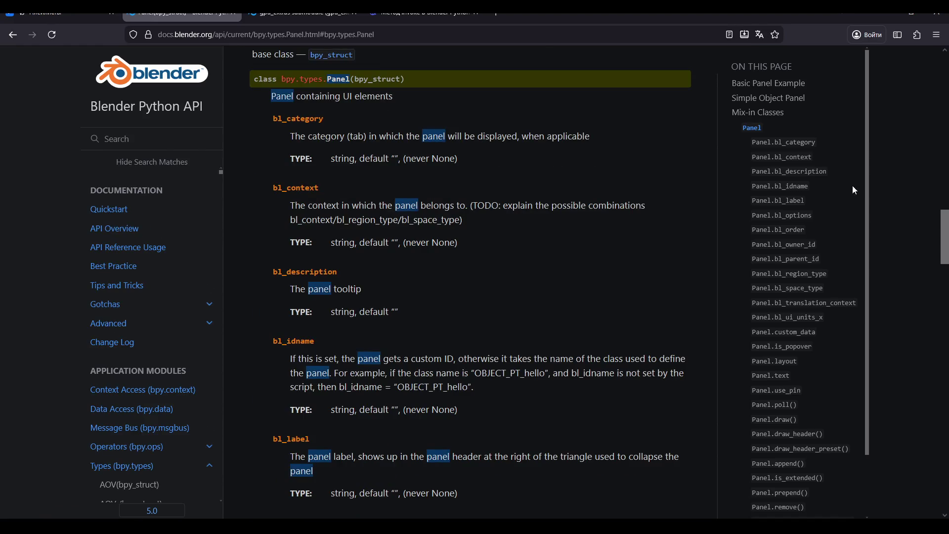
Step: Read the Panel remove() and prepend() methods, then go back to the DeepSeek chat
{"action": "left_click_drag", "start_coordinate": [868, 179], "coordinate": [869, 238]}
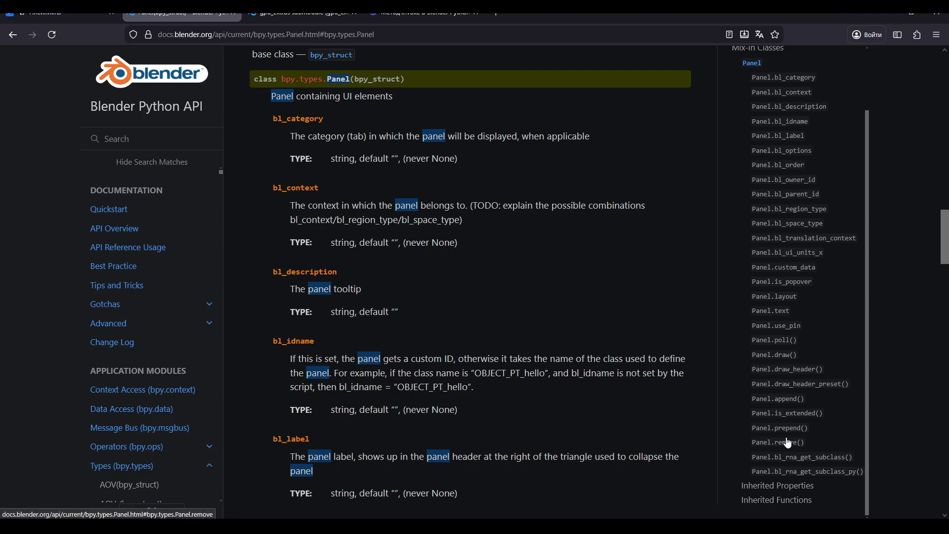
{"action": "left_click", "coordinate": [788, 442]}
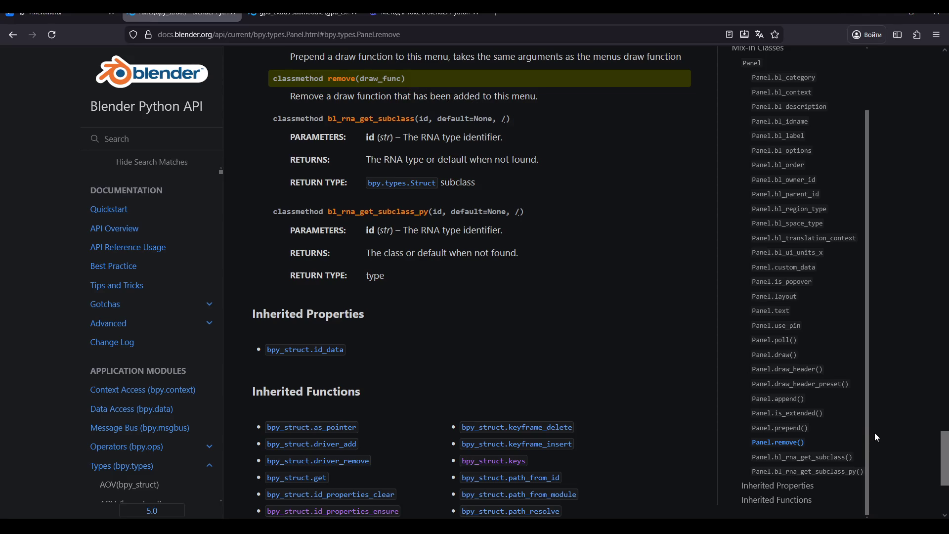
{"action": "scroll", "coordinate": [867, 430], "scroll_direction": "up", "scroll_amount": 1}
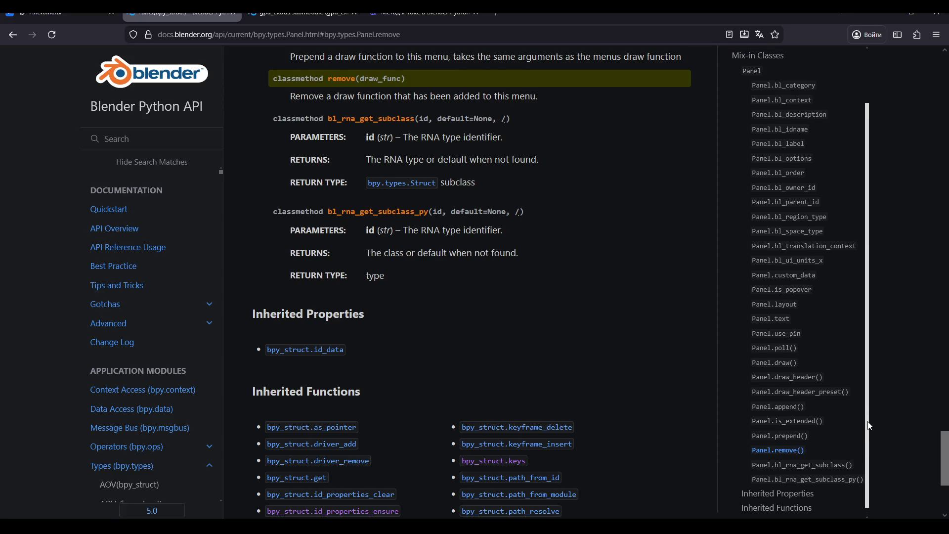
{"action": "left_click", "coordinate": [795, 439]}
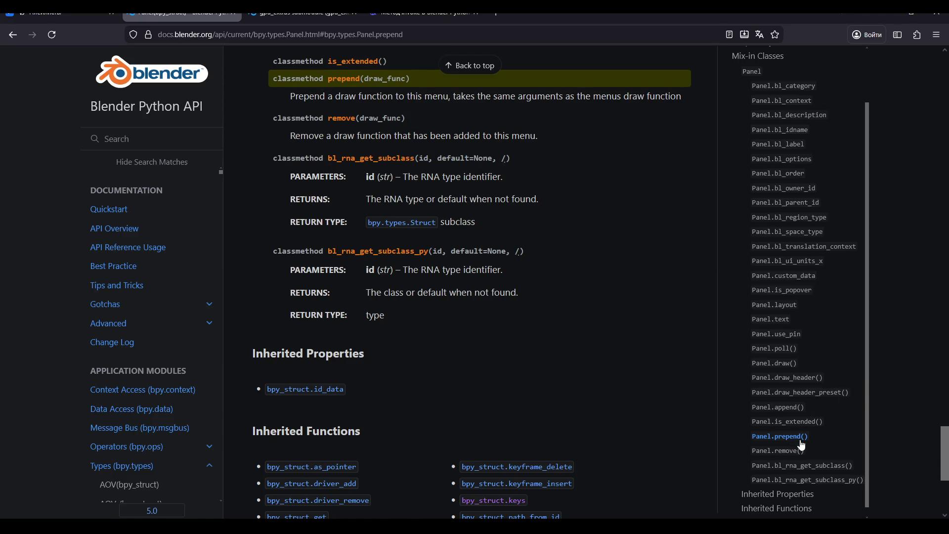
{"action": "left_click_drag", "start_coordinate": [868, 440], "coordinate": [867, 428]}
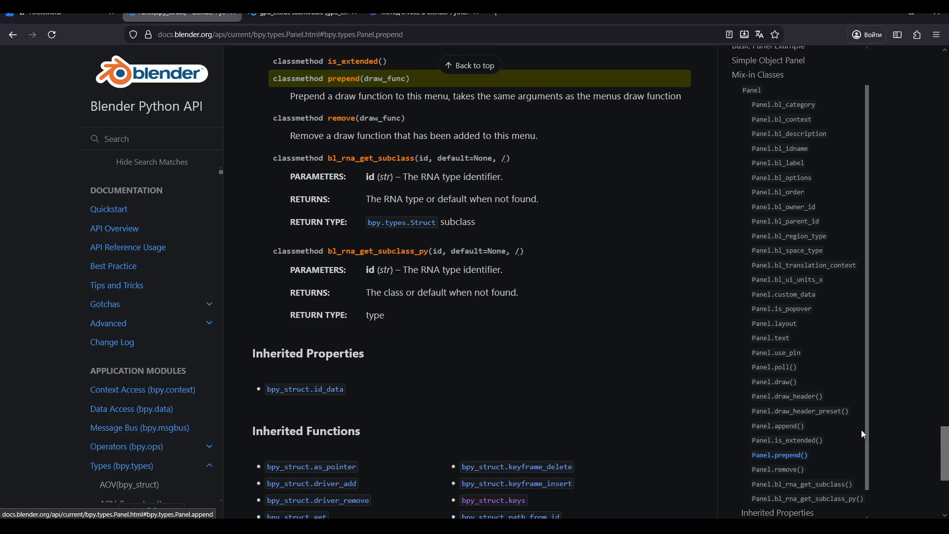
{"action": "left_click_drag", "start_coordinate": [867, 423], "coordinate": [866, 373]}
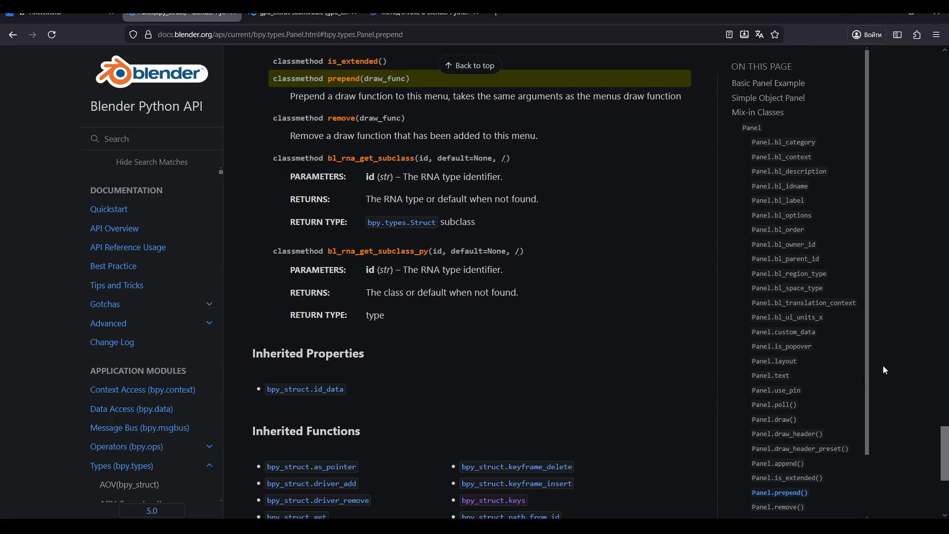
{"action": "left_click", "coordinate": [426, 14]}
{"action": "scroll", "coordinate": [521, 410], "scroll_direction": "down", "scroll_amount": 10}
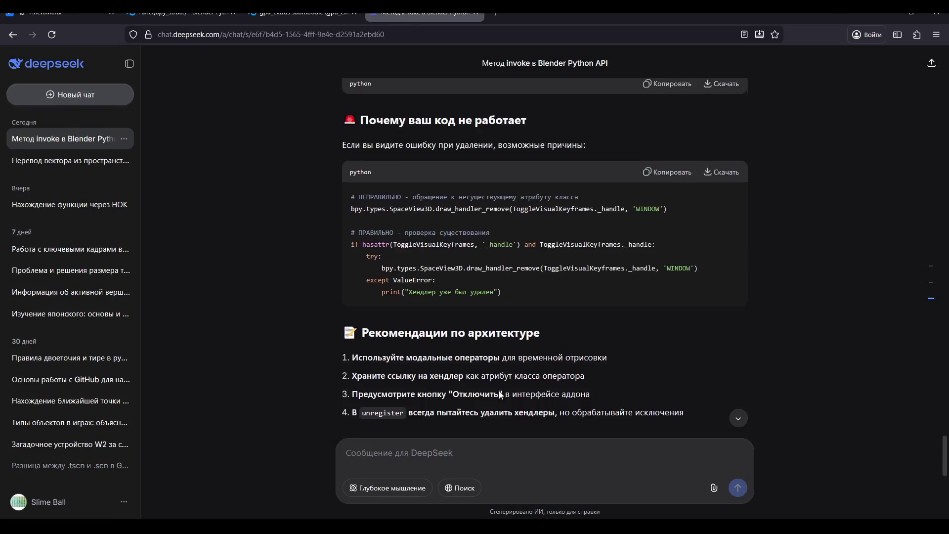
Step: Ask DeepSeek, in Russian, how to run your own function when a class is unregistered
{"action": "scroll", "coordinate": [522, 410], "scroll_direction": "down", "scroll_amount": 2}
{"action": "type", "text": "r"}
{"action": "key", "text": "BackSpace"}
{"action": "type", "text": "Ка"}
{"action": "type", "text": " обновит"}
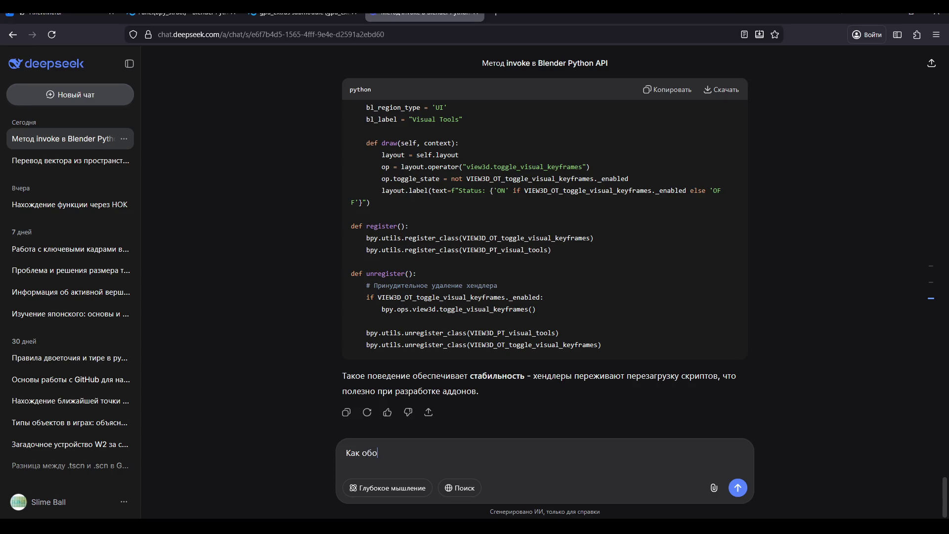
{"action": "key", "text": "BackSpace"}
{"action": "key", "text": "BackSpace"}
{"action": "key", "text": "BackSpace"}
{"action": "key", "text": "BackSpace"}
{"action": "left_click", "coordinate": [129, 63]}
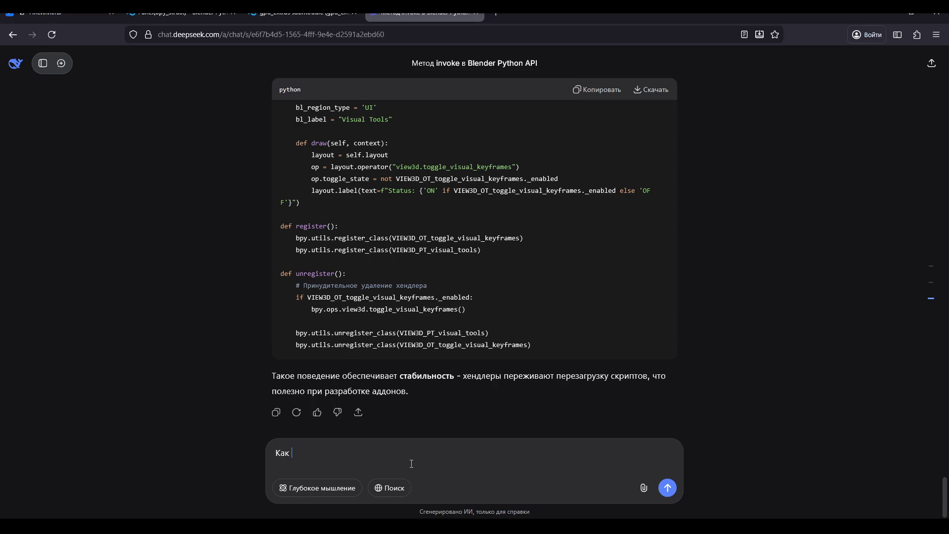
{"action": "type", "text": "выполнить "}
{"action": "type", "text": "л"}
{"action": "key", "text": "BackSpace"}
{"action": "type", "text": "к"}
{"action": "type", "text": "свою функцию р"}
{"action": "type", "text": "р анрегистере клас"}
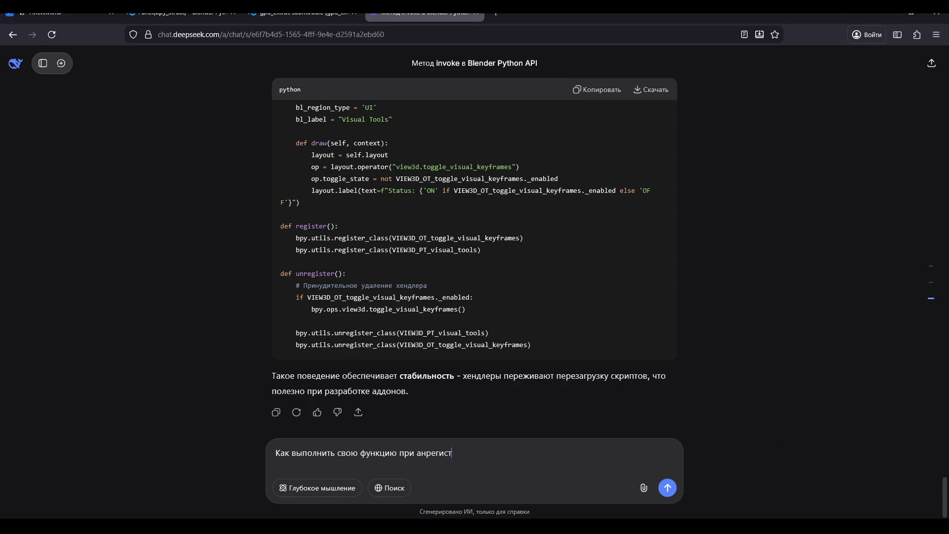
{"action": "type", "text": "са"}
{"action": "key", "text": "Return"}
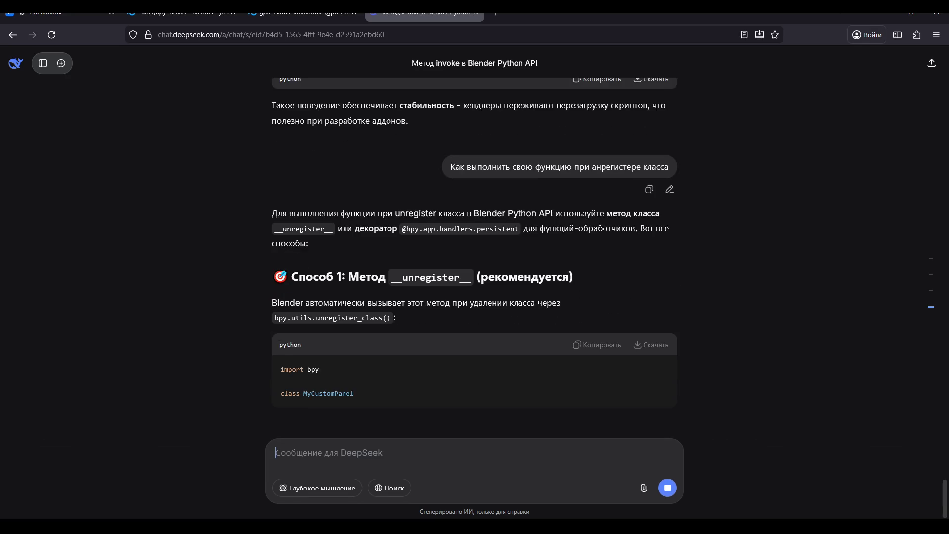
Step: Read the reply, highlighting its suggested __unregister__ classmethod, then go to the gpu_extras docs
{"action": "scroll", "coordinate": [371, 221], "scroll_direction": "up", "scroll_amount": 2}
{"action": "left_click_drag", "start_coordinate": [310, 200], "coordinate": [579, 201]}
{"action": "left_click", "coordinate": [556, 232]}
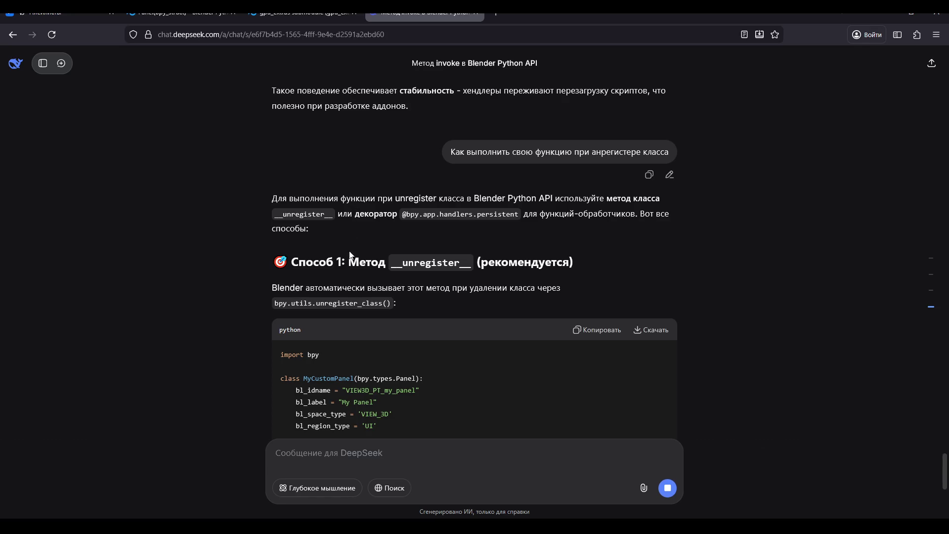
{"action": "scroll", "coordinate": [350, 262], "scroll_direction": "down", "scroll_amount": 2}
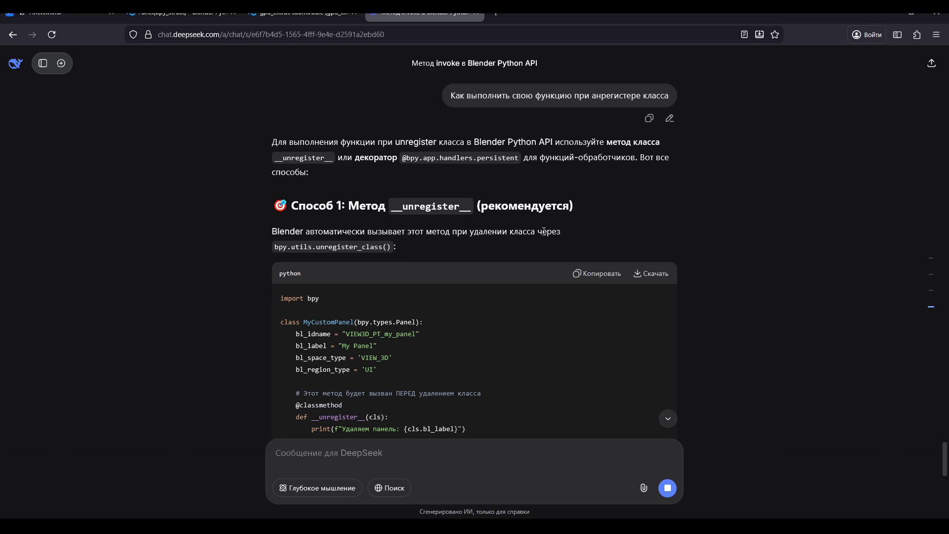
{"action": "scroll", "coordinate": [346, 232], "scroll_direction": "down", "scroll_amount": 6}
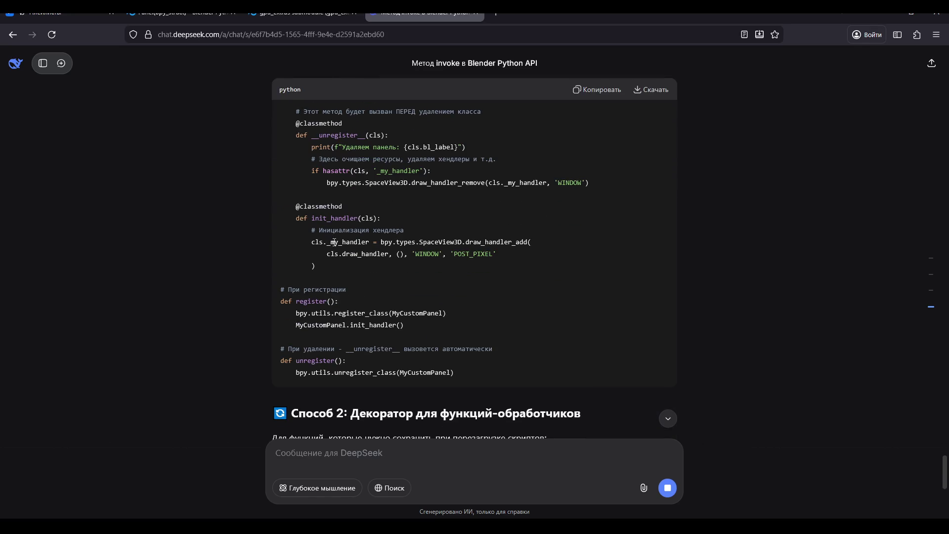
{"action": "scroll", "coordinate": [339, 243], "scroll_direction": "up", "scroll_amount": 5}
{"action": "scroll", "coordinate": [341, 244], "scroll_direction": "down", "scroll_amount": 1}
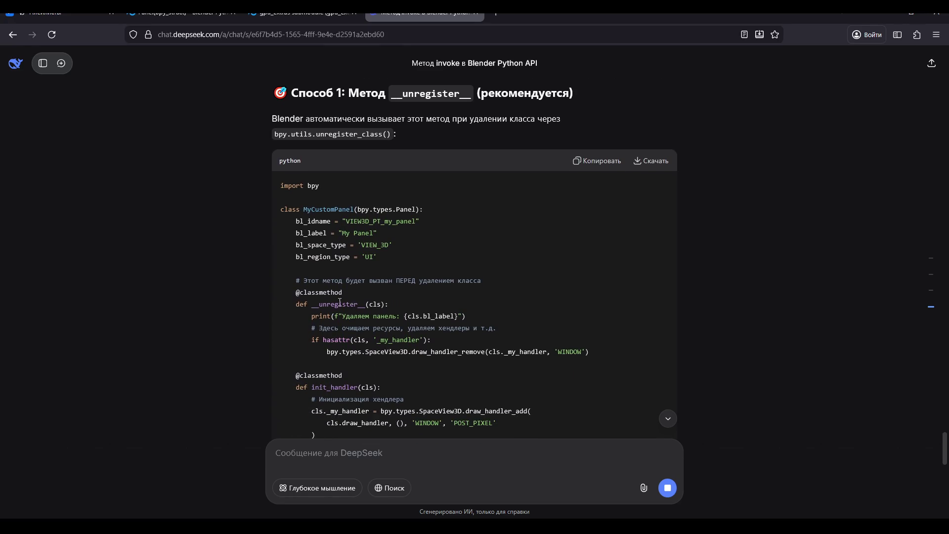
{"action": "left_click_drag", "start_coordinate": [315, 304], "coordinate": [374, 304]}
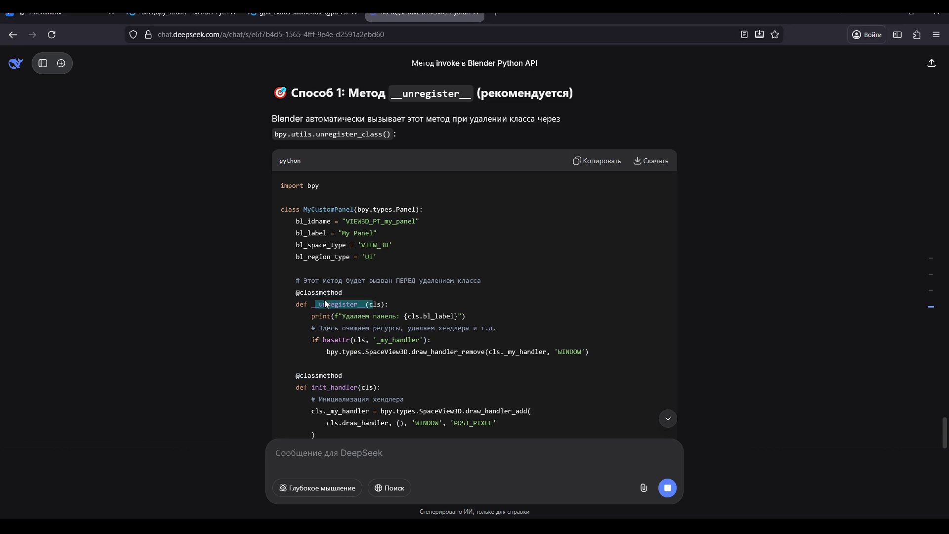
{"action": "left_click", "coordinate": [328, 304]}
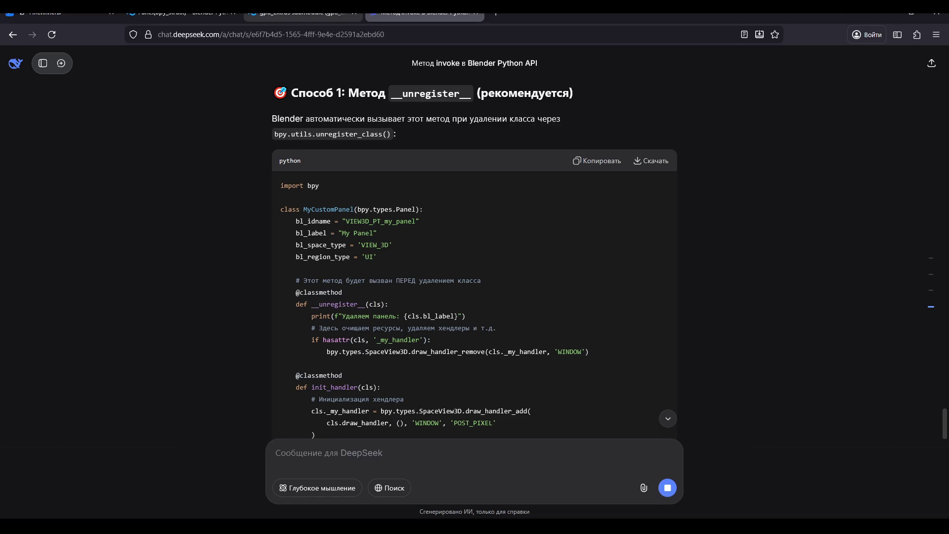
{"action": "left_click", "coordinate": [272, 17]}
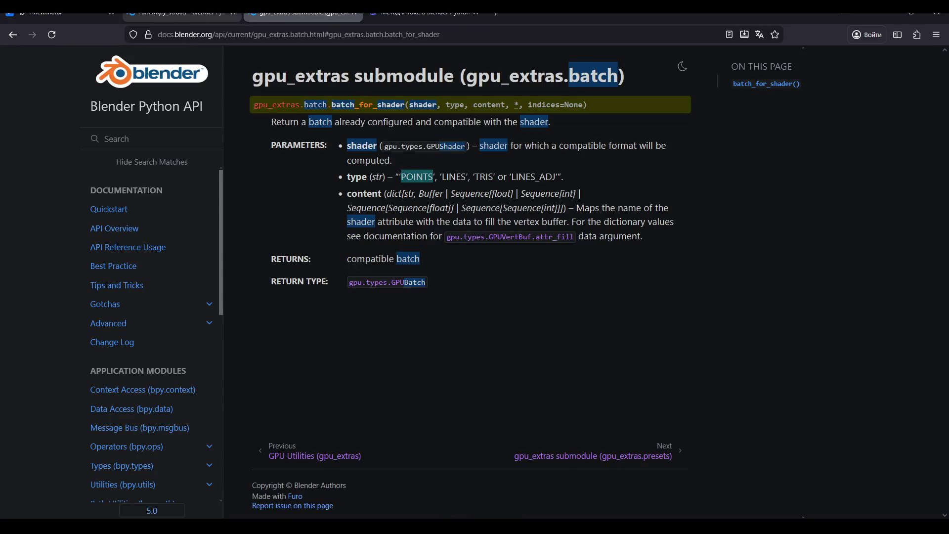
Step: Scroll through the bpy.types.Panel page's classmethods such as append, prepend and remove
{"action": "left_click", "coordinate": [182, 15]}
{"action": "scroll", "coordinate": [501, 273], "scroll_direction": "down", "scroll_amount": 3}
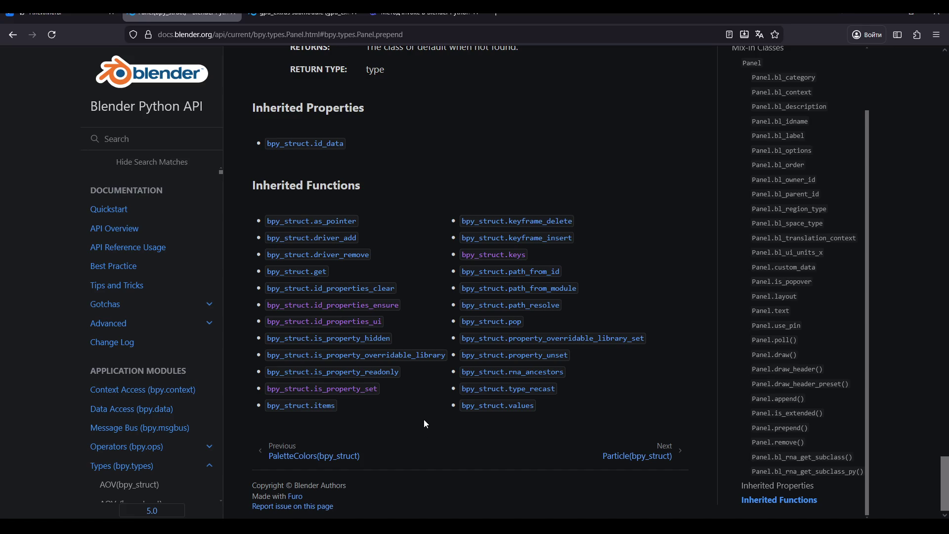
{"action": "scroll", "coordinate": [834, 438], "scroll_direction": "up", "scroll_amount": 2}
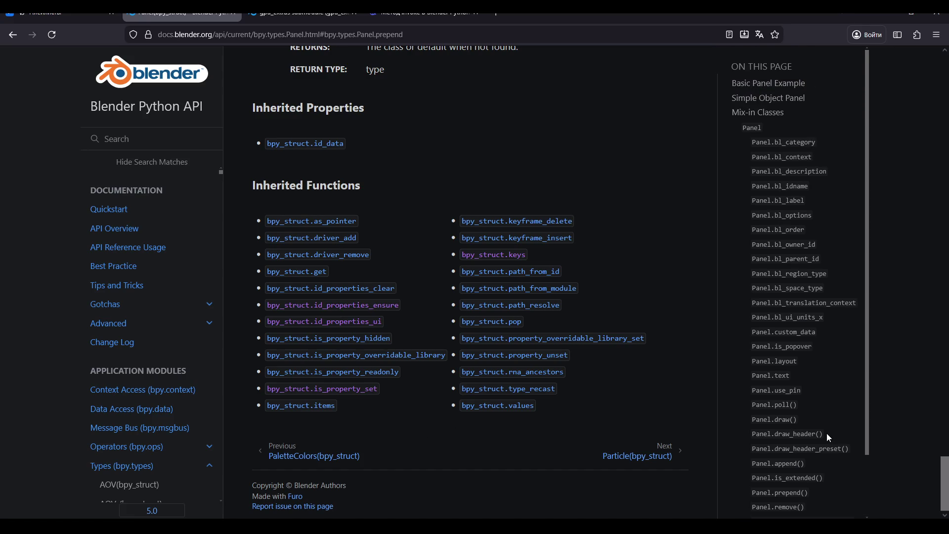
{"action": "scroll", "coordinate": [636, 340], "scroll_direction": "up", "scroll_amount": 5}
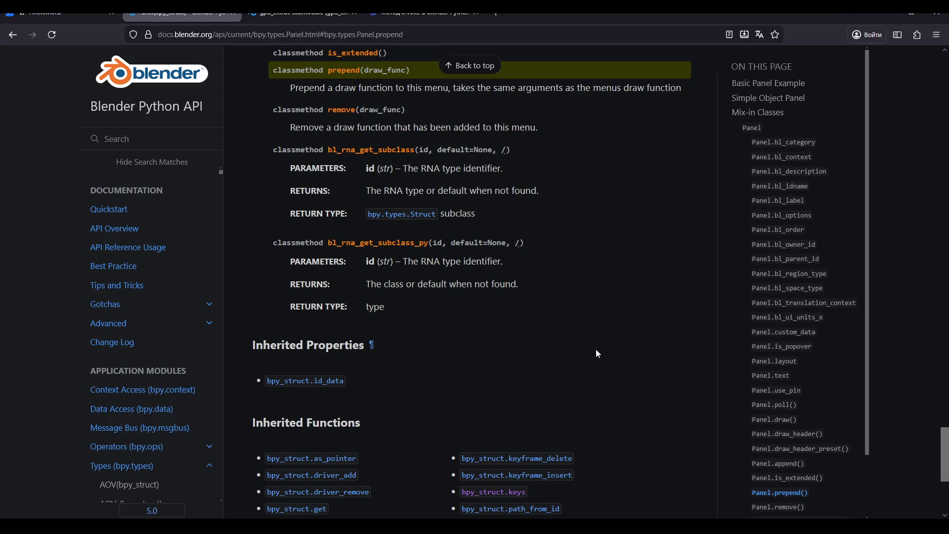
{"action": "scroll", "coordinate": [534, 378], "scroll_direction": "down", "scroll_amount": 2}
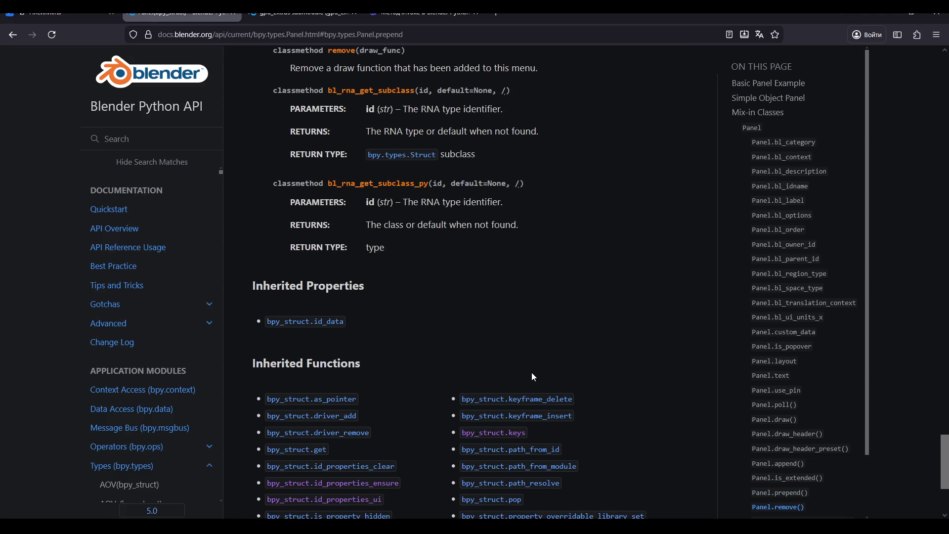
{"action": "scroll", "coordinate": [523, 346], "scroll_direction": "down", "scroll_amount": 3}
{"action": "key", "text": "Home"}
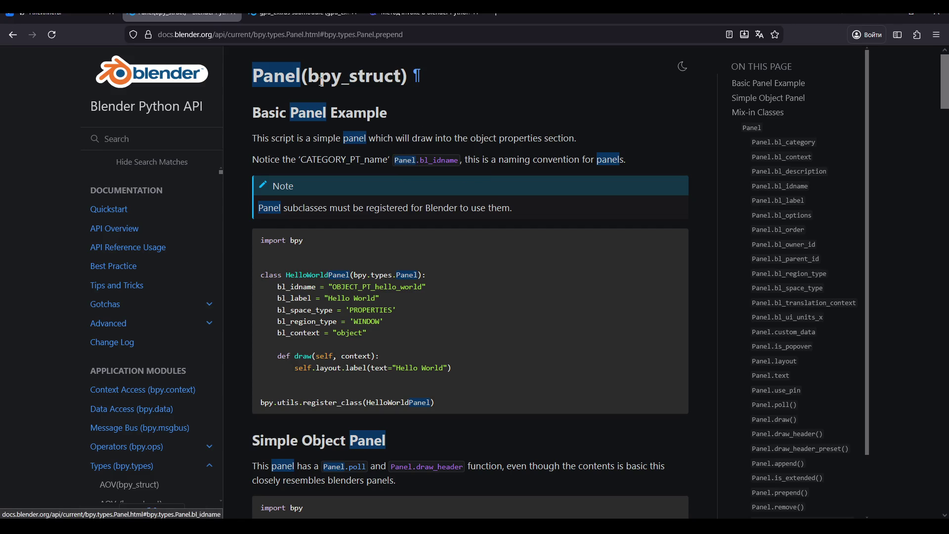
{"action": "scroll", "coordinate": [869, 198], "scroll_direction": "down", "scroll_amount": 3}
{"action": "scroll", "coordinate": [819, 295], "scroll_direction": "up", "scroll_amount": 3}
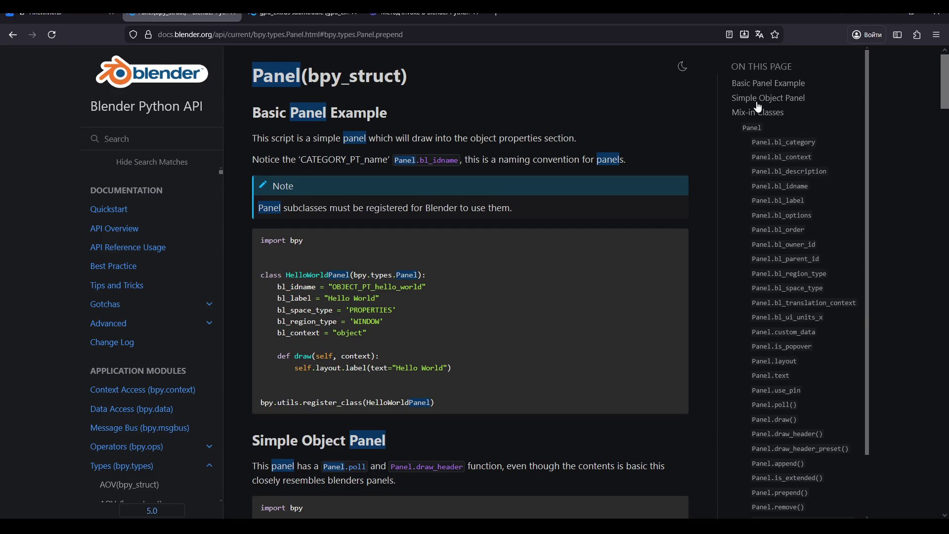
Step: Jump to Panel's Mix-in Classes and inherited members, then follow the inherited id_data link
{"action": "left_click", "coordinate": [762, 112]}
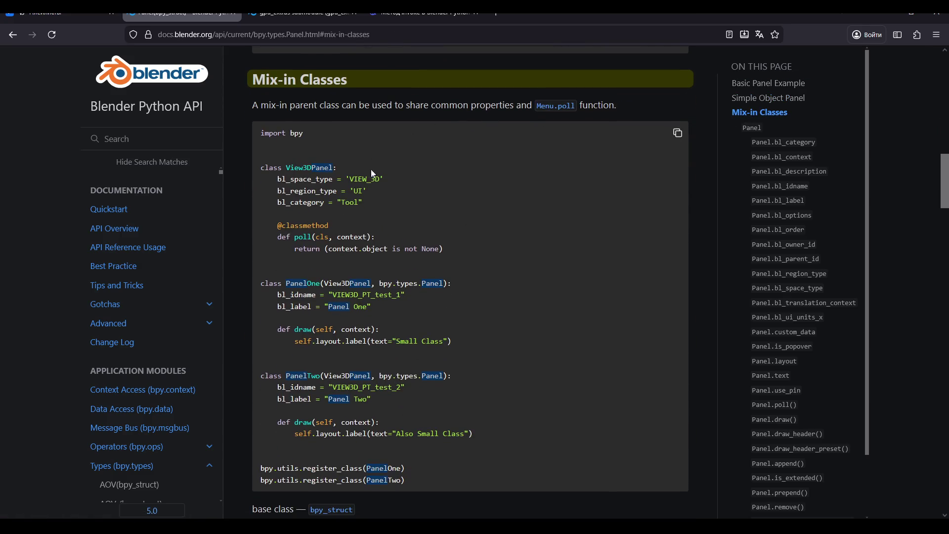
{"action": "scroll", "coordinate": [860, 297], "scroll_direction": "down", "scroll_amount": 3}
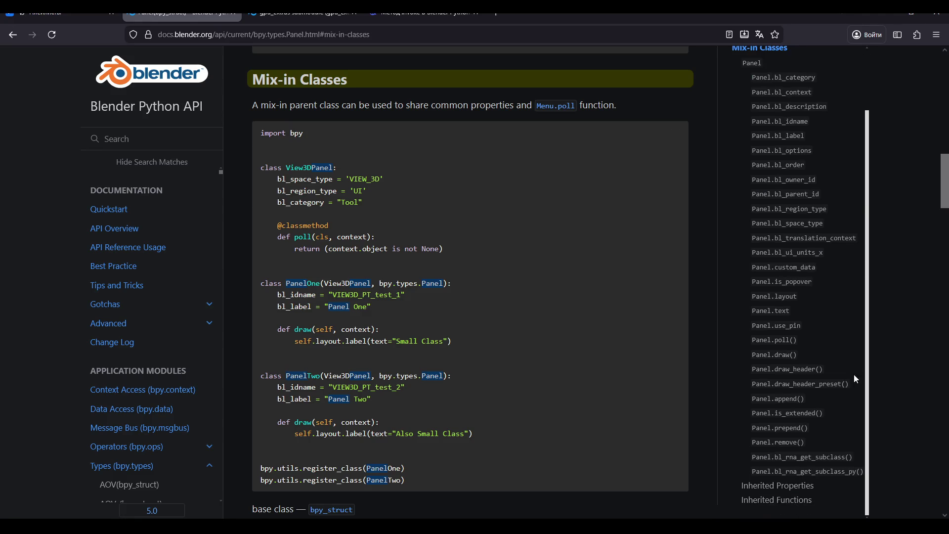
{"action": "scroll", "coordinate": [464, 320], "scroll_direction": "down", "scroll_amount": 5}
{"action": "scroll", "coordinate": [467, 317], "scroll_direction": "down", "scroll_amount": 15}
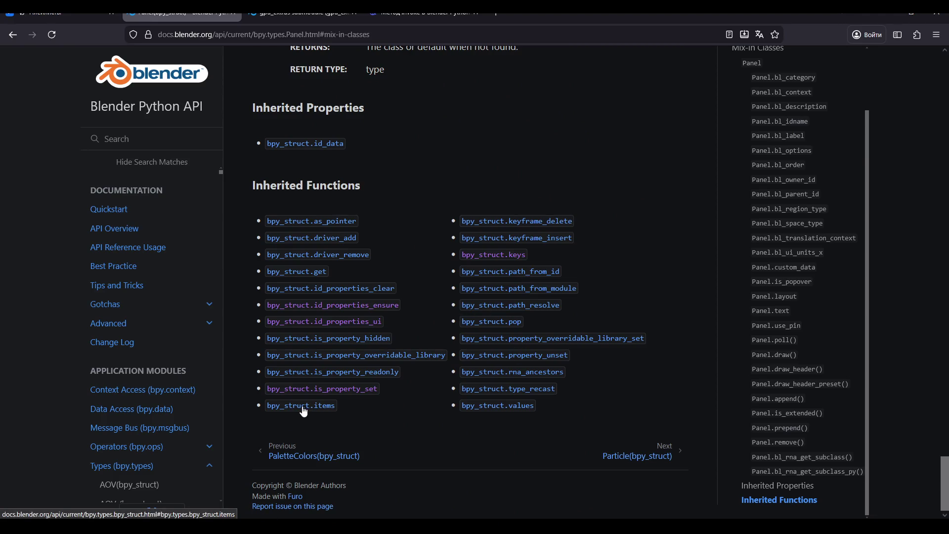
{"action": "middle_click", "coordinate": [406, 431]}
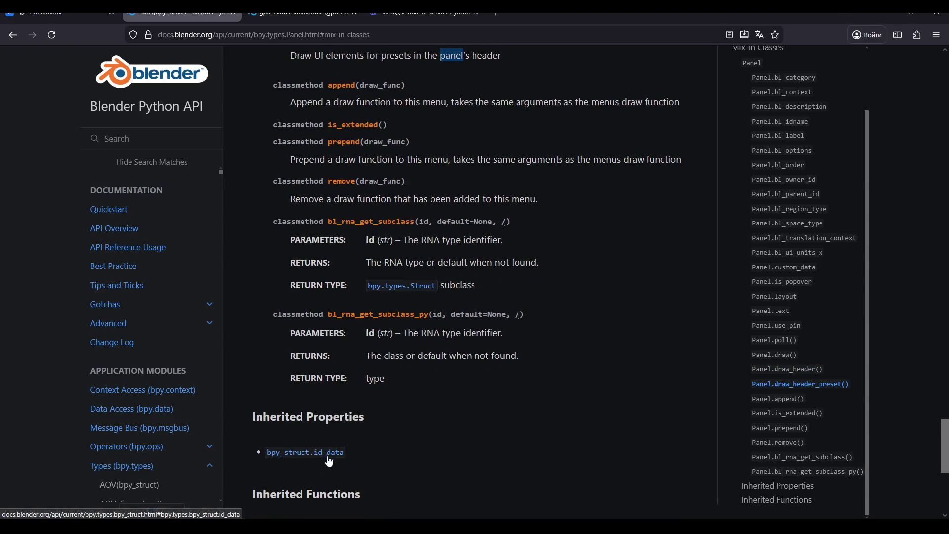
{"action": "left_click", "coordinate": [314, 450]}
Step: Read the bpy_struct class section and its methods, then return to the DeepSeek chat
{"action": "scroll", "coordinate": [316, 198], "scroll_direction": "up", "scroll_amount": 10}
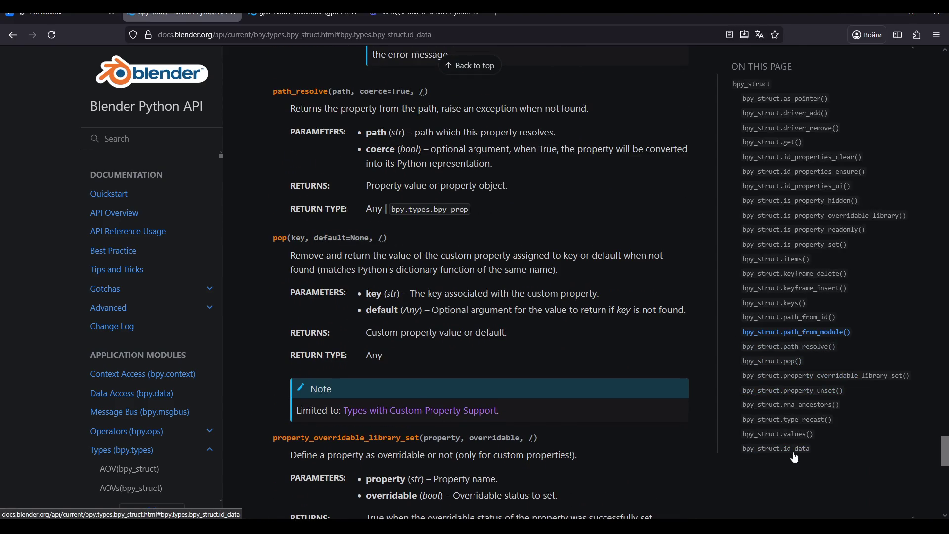
{"action": "left_click", "coordinate": [753, 85]}
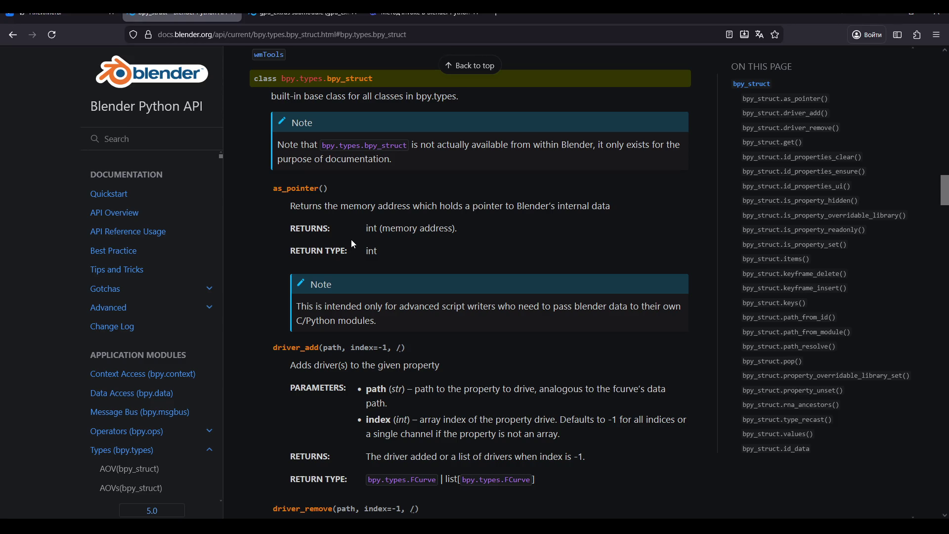
{"action": "scroll", "coordinate": [349, 241], "scroll_direction": "up", "scroll_amount": 10}
{"action": "scroll", "coordinate": [360, 243], "scroll_direction": "up", "scroll_amount": 10}
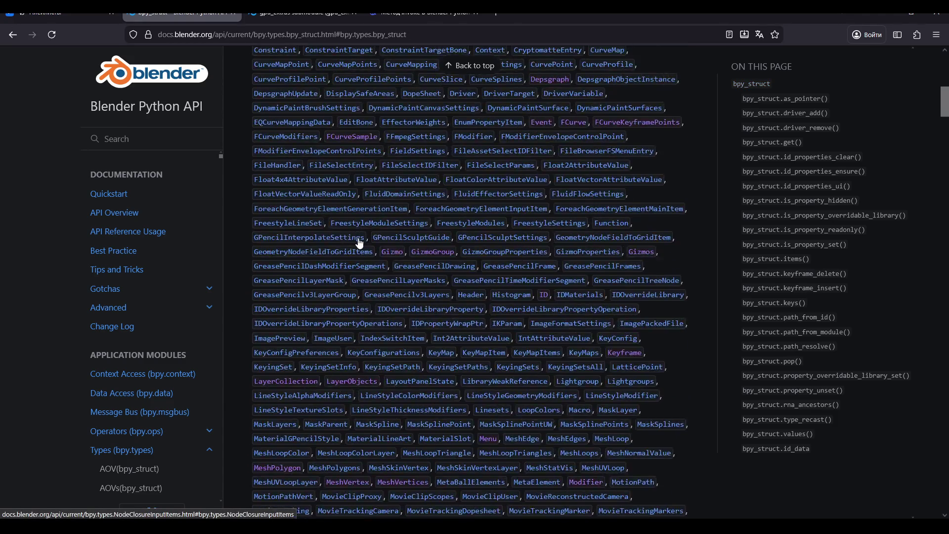
{"action": "scroll", "coordinate": [360, 242], "scroll_direction": "down", "scroll_amount": 5}
{"action": "scroll", "coordinate": [361, 237], "scroll_direction": "down", "scroll_amount": 15}
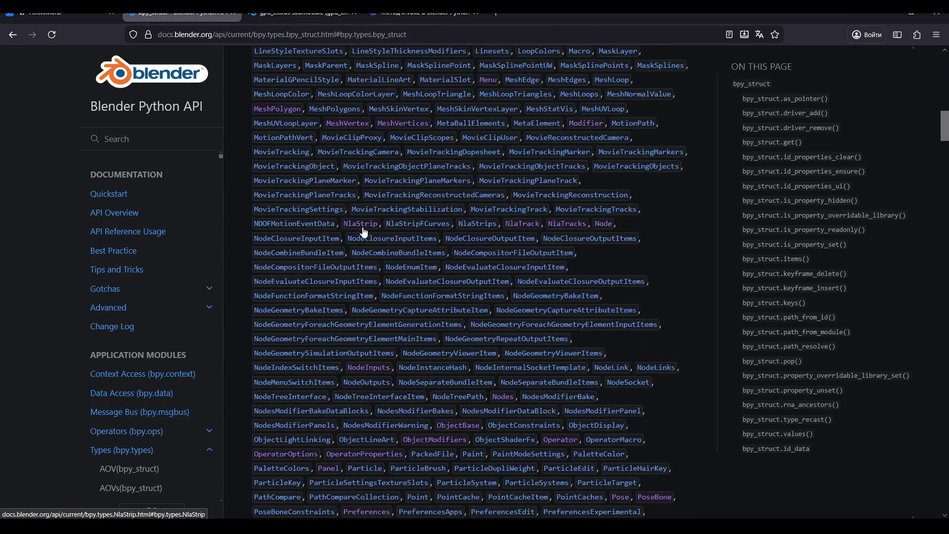
{"action": "scroll", "coordinate": [370, 220], "scroll_direction": "down", "scroll_amount": 15}
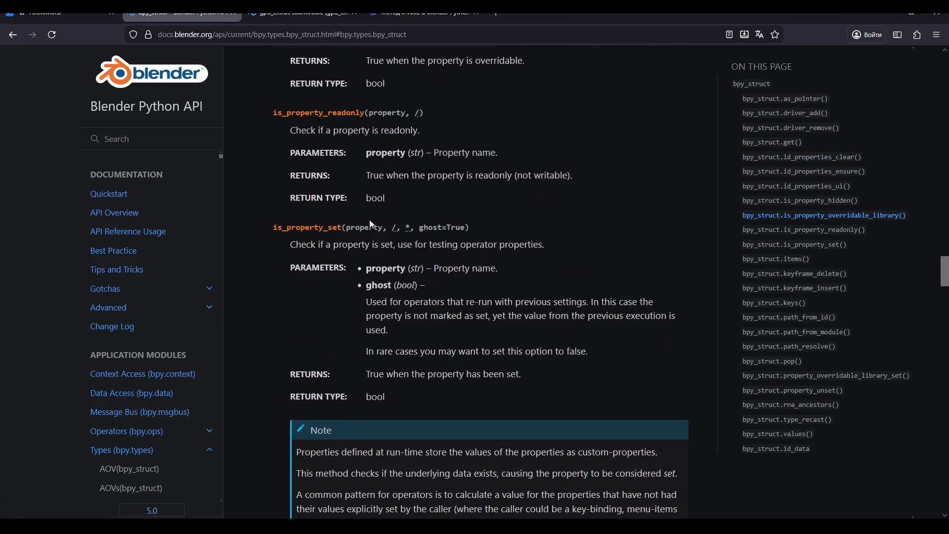
{"action": "left_click", "coordinate": [460, 16]}
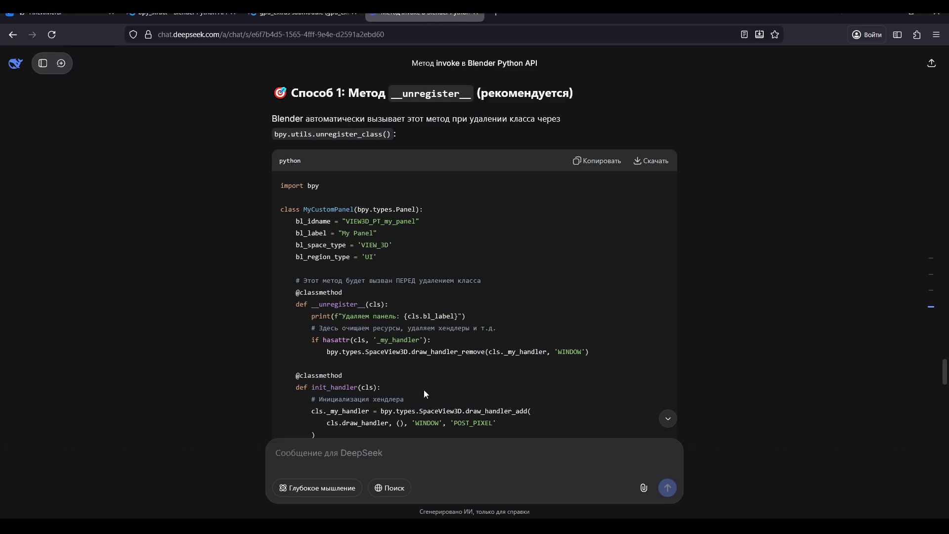
Step: Paste __unregister__ into a new message asking 'откуда инфа про этот метод?' (where's this from?) and send it
{"action": "scroll", "coordinate": [423, 390], "scroll_direction": "down", "scroll_amount": 5}
{"action": "scroll", "coordinate": [426, 402], "scroll_direction": "down", "scroll_amount": 10}
{"action": "scroll", "coordinate": [425, 406], "scroll_direction": "down", "scroll_amount": 3}
{"action": "scroll", "coordinate": [405, 376], "scroll_direction": "up", "scroll_amount": 15}
{"action": "scroll", "coordinate": [390, 347], "scroll_direction": "up", "scroll_amount": 1}
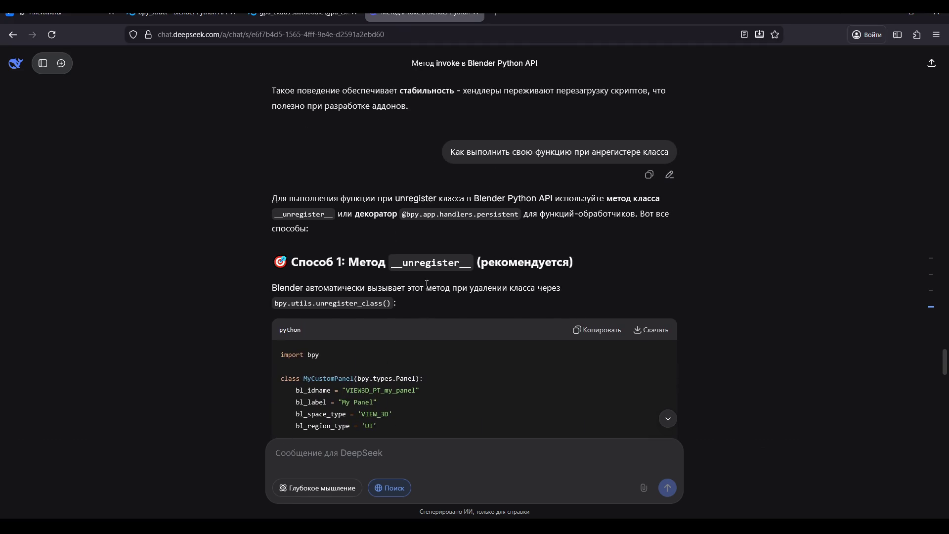
{"action": "mouse_move", "coordinate": [405, 263]}
{"action": "left_mouse_down"}
{"action": "mouse_move", "coordinate": [474, 265]}
{"action": "mouse_move", "coordinate": [397, 265]}
{"action": "left_mouse_up"}
{"action": "key", "text": "ctrl+c"}
{"action": "left_click", "coordinate": [330, 449]}
{"action": "key", "text": "ctrl+v"}
{"action": "key", "text": "super+space"}
{"action": "type", "text": "откуда и"}
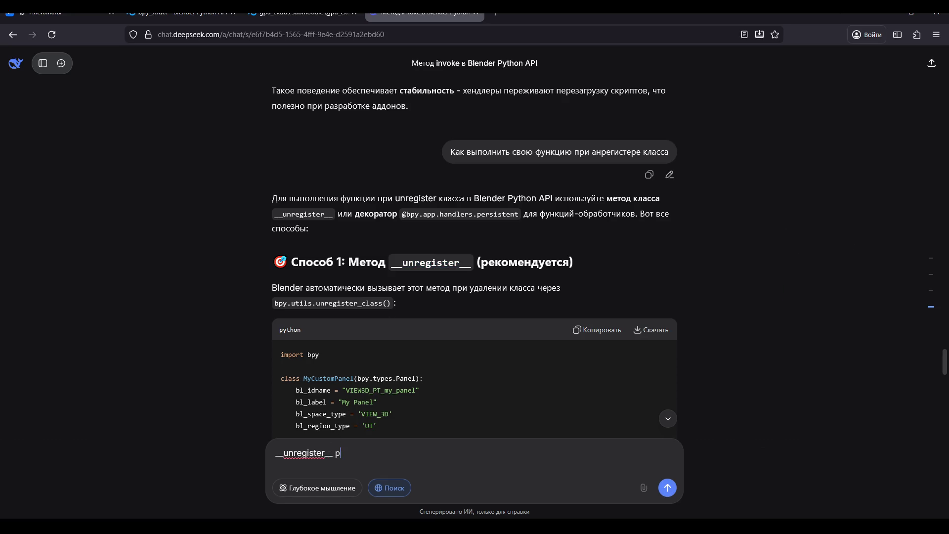
{"action": "type", "text": "нфа про эт"}
{"action": "type", "text": "от метод?"}
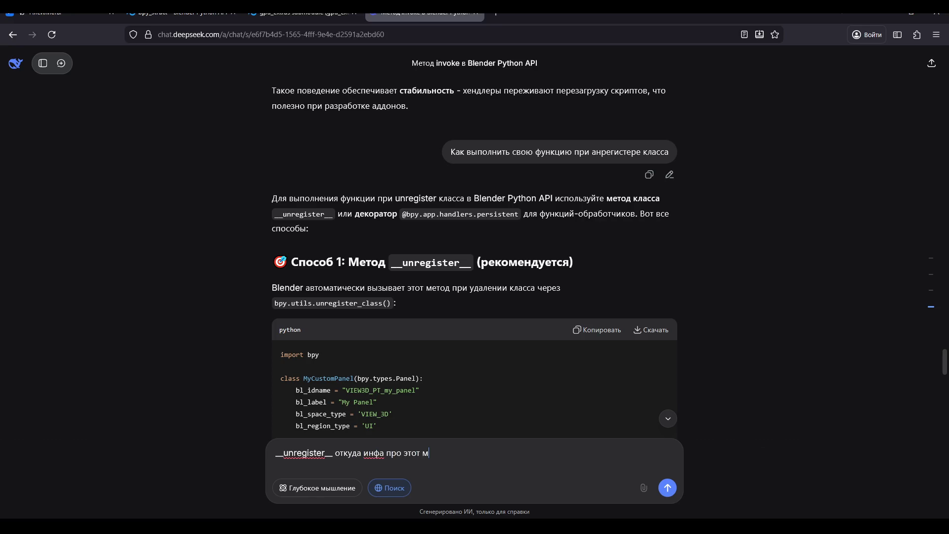
{"action": "key", "text": "Return"}
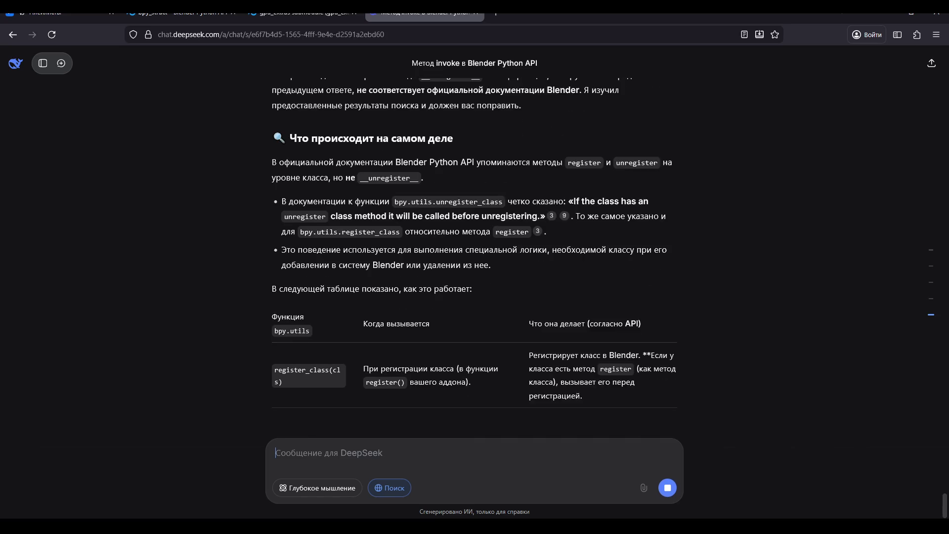
Step: Read the corrected answer about unregister classmethods, comparing it against the bpy_struct docs tab
{"action": "scroll", "coordinate": [367, 310], "scroll_direction": "up", "scroll_amount": 2}
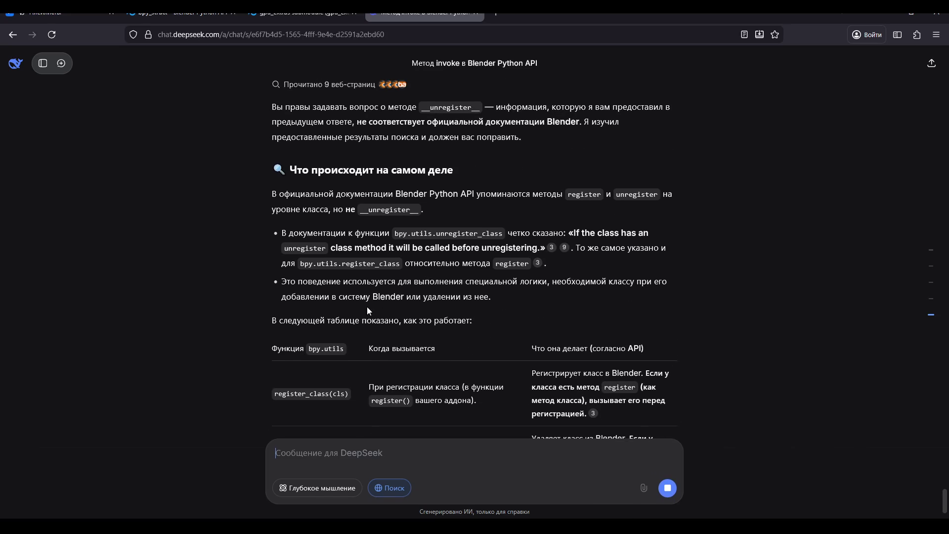
{"action": "scroll", "coordinate": [367, 311], "scroll_direction": "down", "scroll_amount": 2}
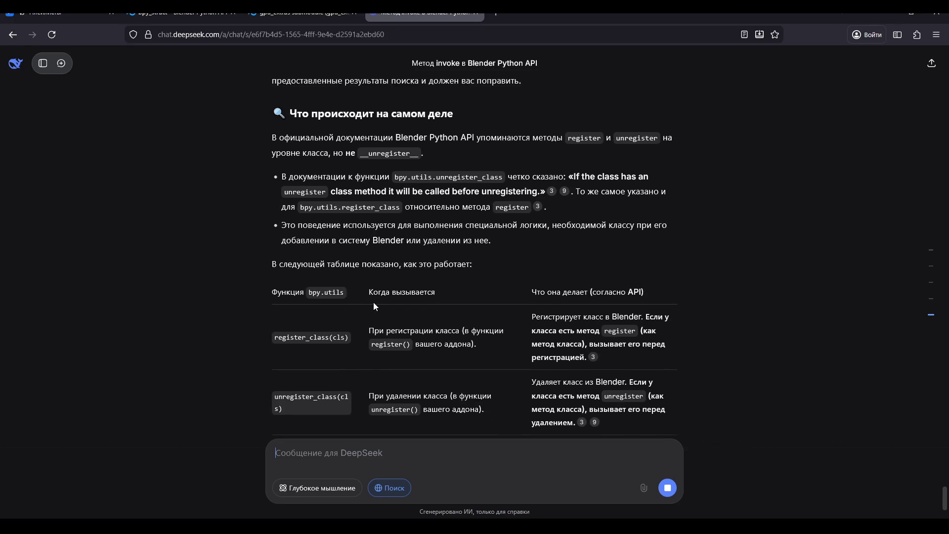
{"action": "scroll", "coordinate": [408, 310], "scroll_direction": "down", "scroll_amount": 2}
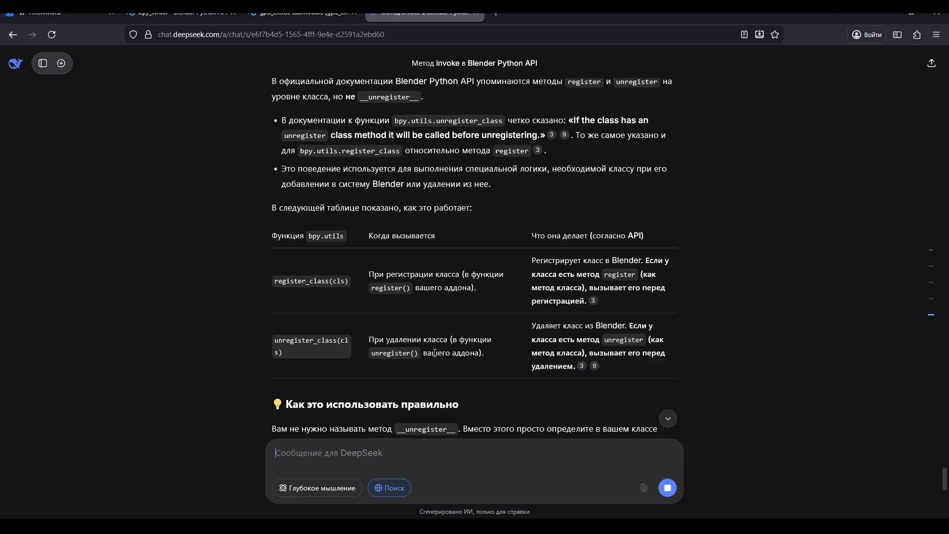
{"action": "scroll", "coordinate": [384, 342], "scroll_direction": "up", "scroll_amount": 3}
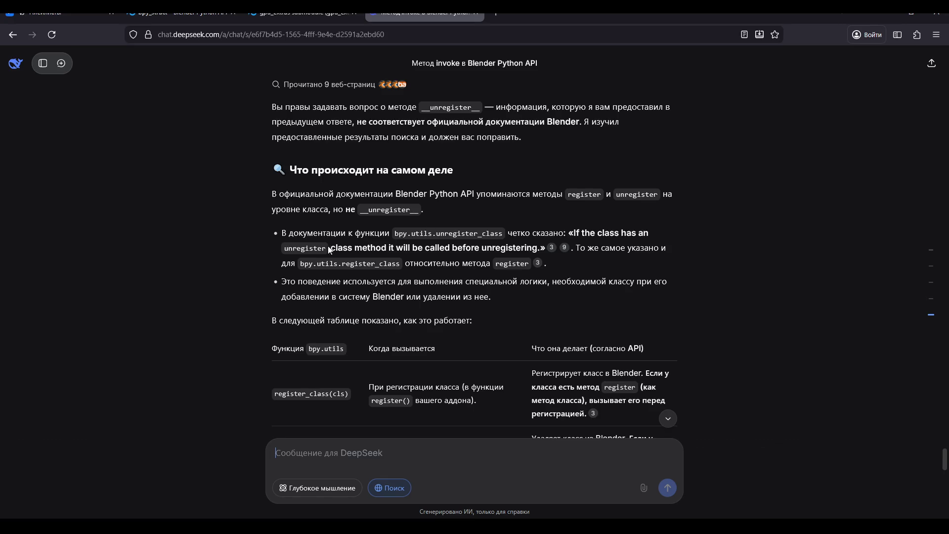
{"action": "left_click", "coordinate": [302, 12]}
{"action": "left_click", "coordinate": [181, 12]}
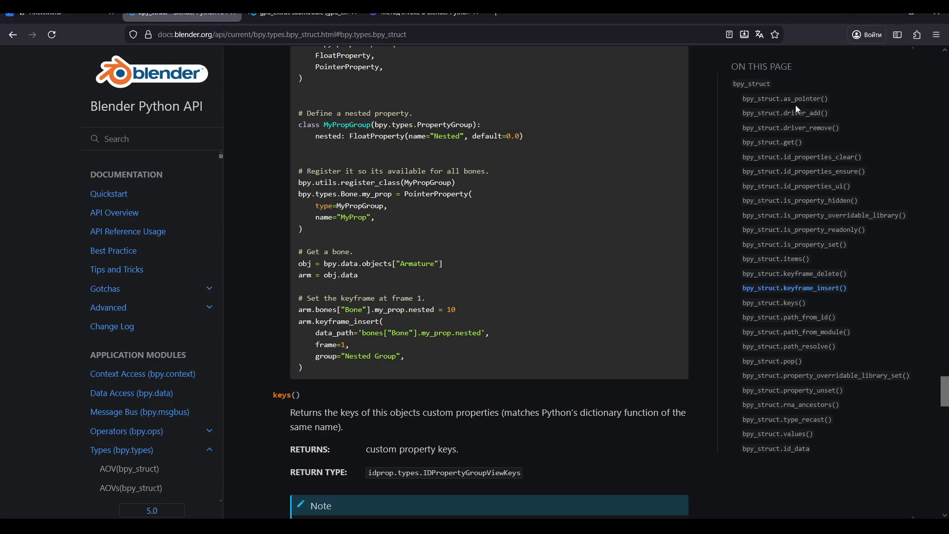
{"action": "left_click", "coordinate": [425, 13]}
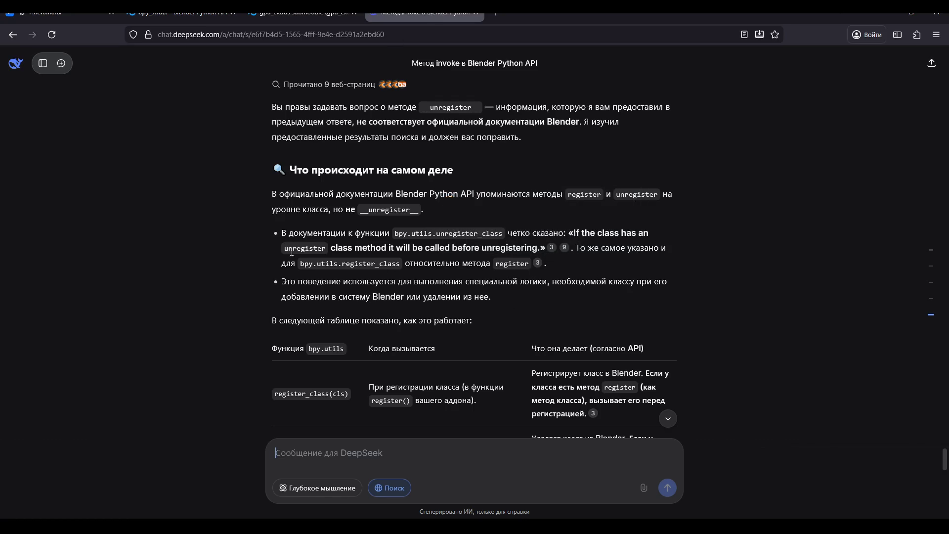
Step: Open citation 3's Utilities (bpy.utils) source, close it, and return to the bpy_struct docs
{"action": "mouse_move", "coordinate": [551, 247]}
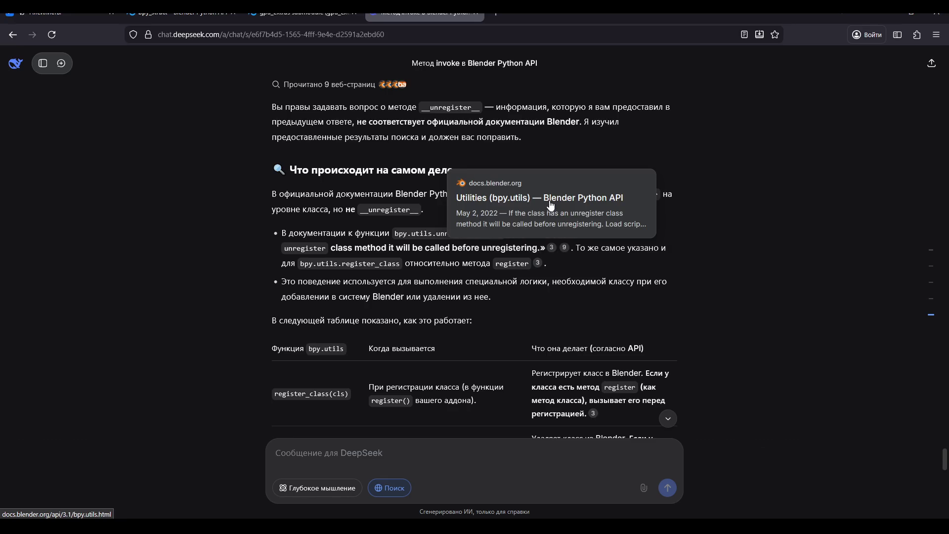
{"action": "left_click", "coordinate": [549, 203]}
{"action": "key", "text": "ctrl+w"}
{"action": "key", "text": "ctrl+2"}
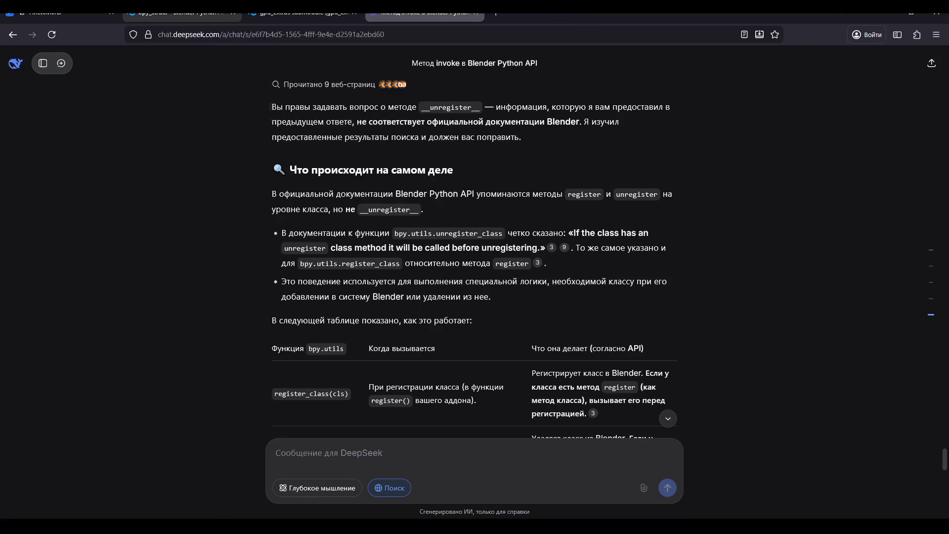
Step: Search the Blender Python API docs for 'bpy utilites'
{"action": "scroll", "coordinate": [136, 378], "scroll_direction": "down", "scroll_amount": 20}
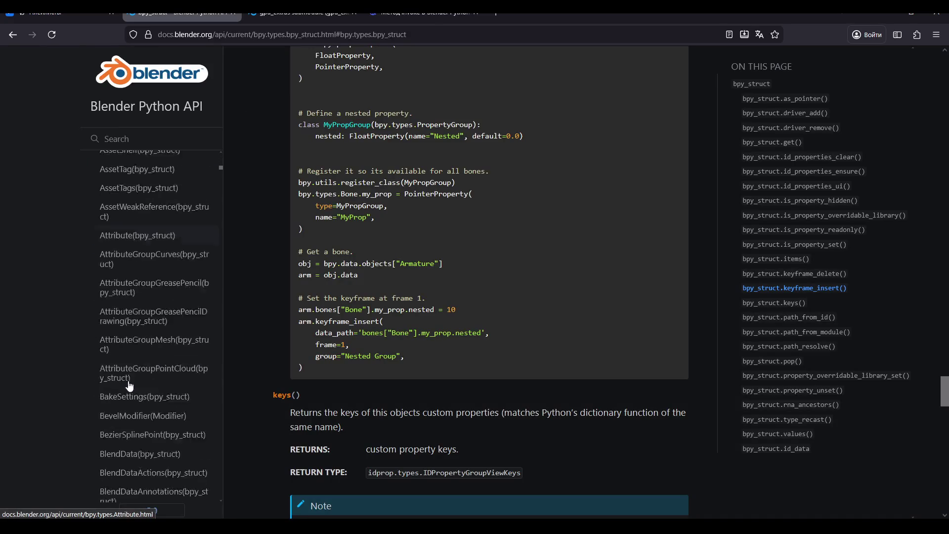
{"action": "scroll", "coordinate": [141, 377], "scroll_direction": "down", "scroll_amount": 3}
{"action": "scroll", "coordinate": [173, 247], "scroll_direction": "up", "scroll_amount": 20}
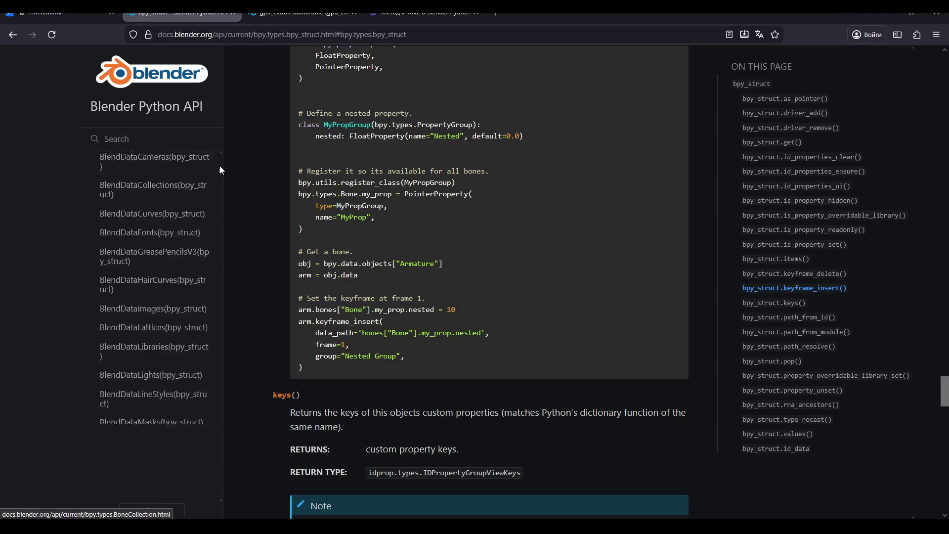
{"action": "scroll", "coordinate": [207, 128], "scroll_direction": "up", "scroll_amount": 5}
{"action": "left_click", "coordinate": [160, 134]}
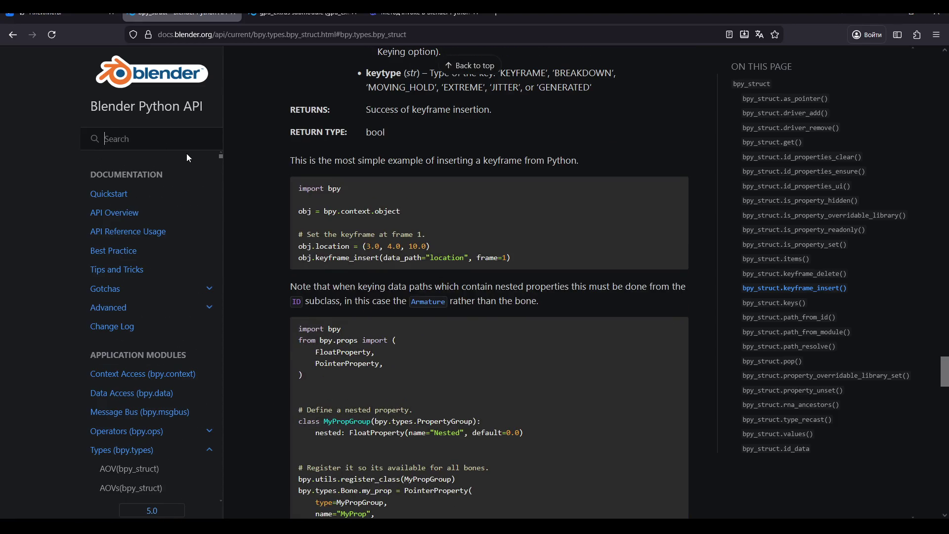
{"action": "type", "text": "bpy utilites"}
{"action": "key", "text": "Return"}
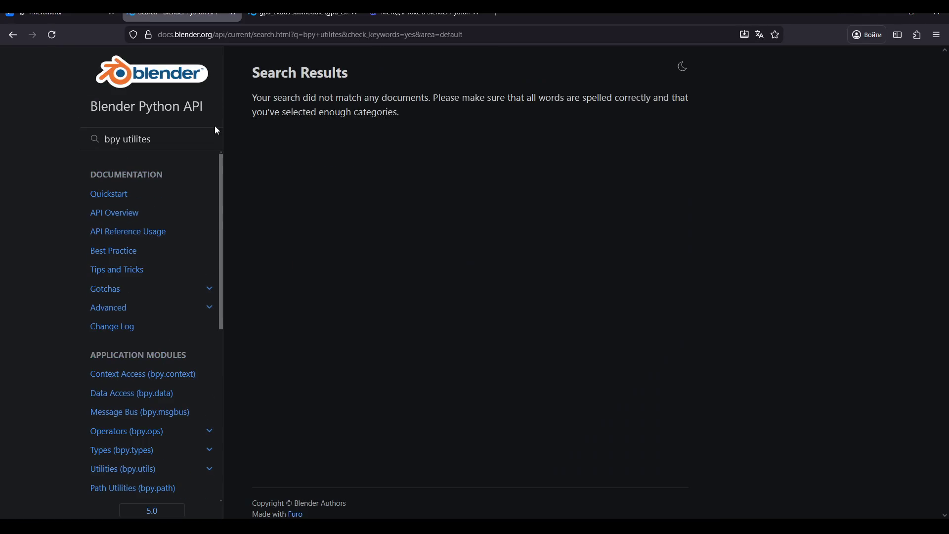
Step: Browse the module navigation until reaching the Utilities (bpy.utils) page
{"action": "scroll", "coordinate": [143, 179], "scroll_direction": "down", "scroll_amount": 5}
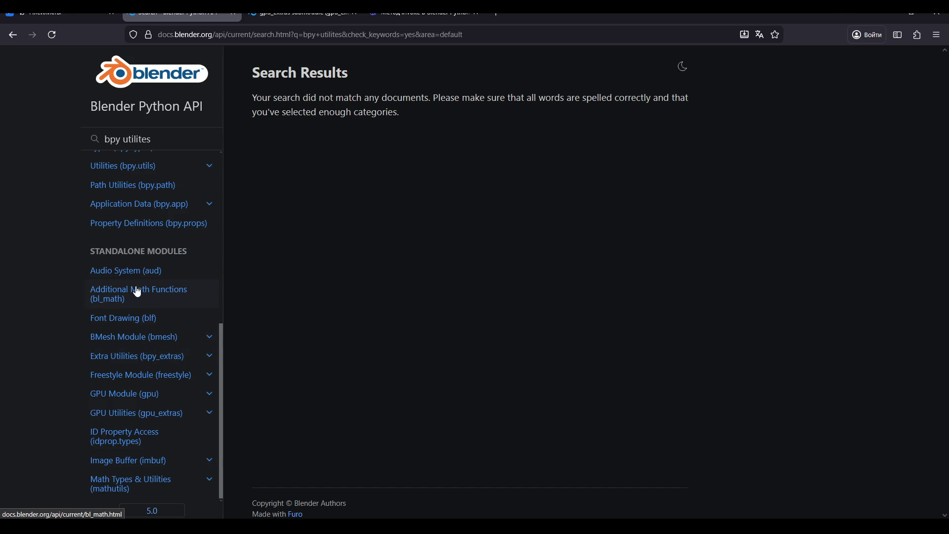
{"action": "key", "text": "XF86AudioLowerVolume"}
{"action": "key", "text": "XF86AudioLowerVolume"}
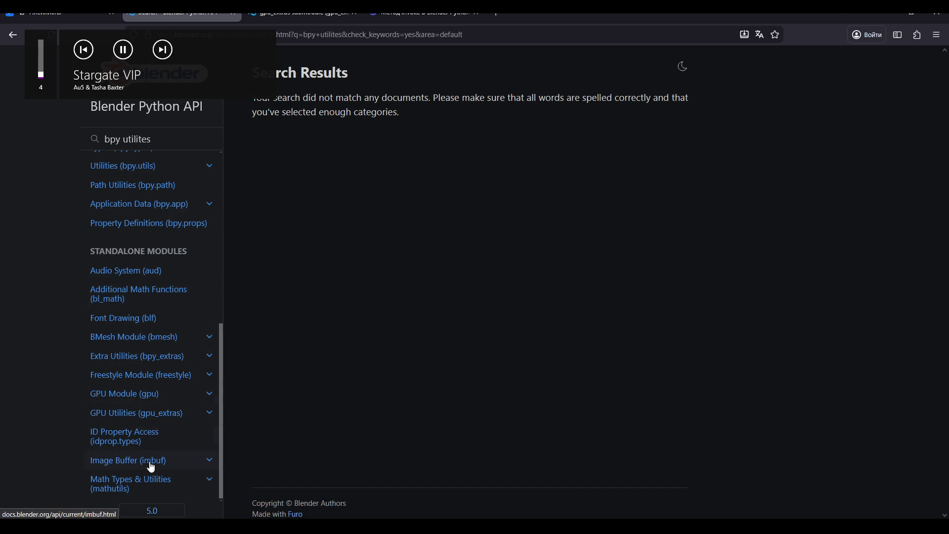
{"action": "left_click", "coordinate": [143, 480]}
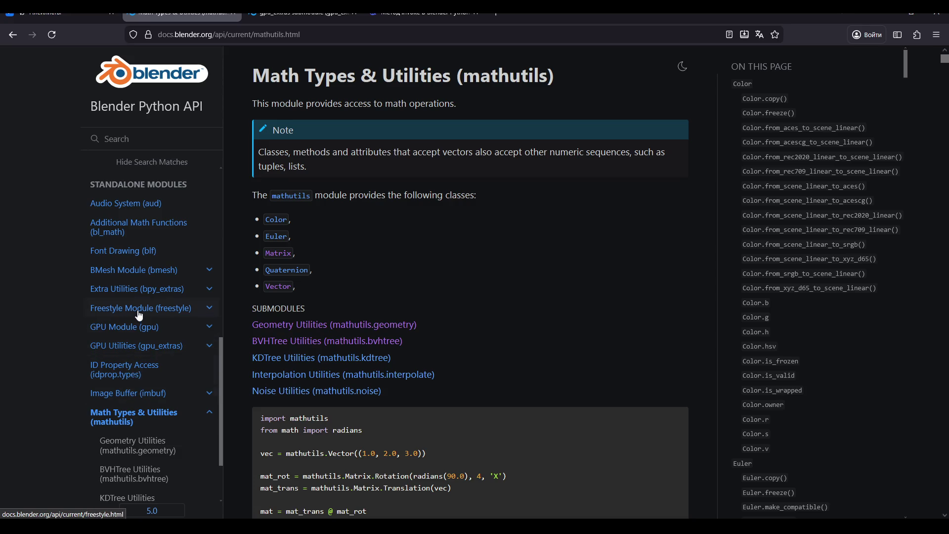
{"action": "left_click", "coordinate": [189, 379]}
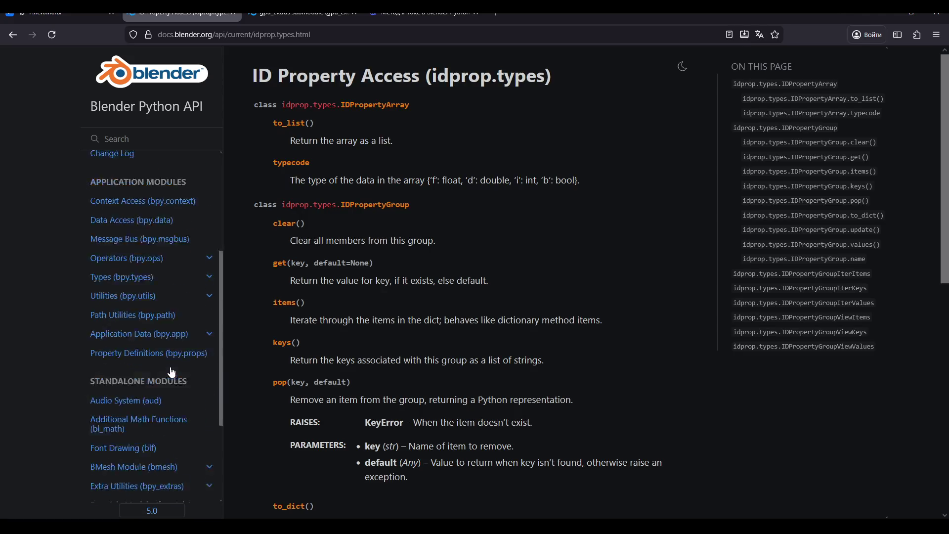
{"action": "scroll", "coordinate": [165, 386], "scroll_direction": "down", "scroll_amount": 4}
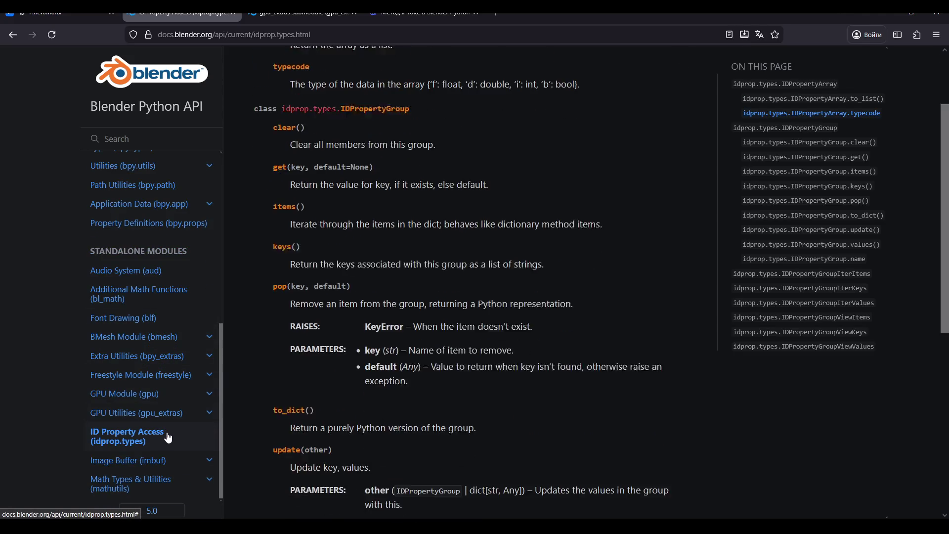
{"action": "scroll", "coordinate": [180, 252], "scroll_direction": "up", "scroll_amount": 5}
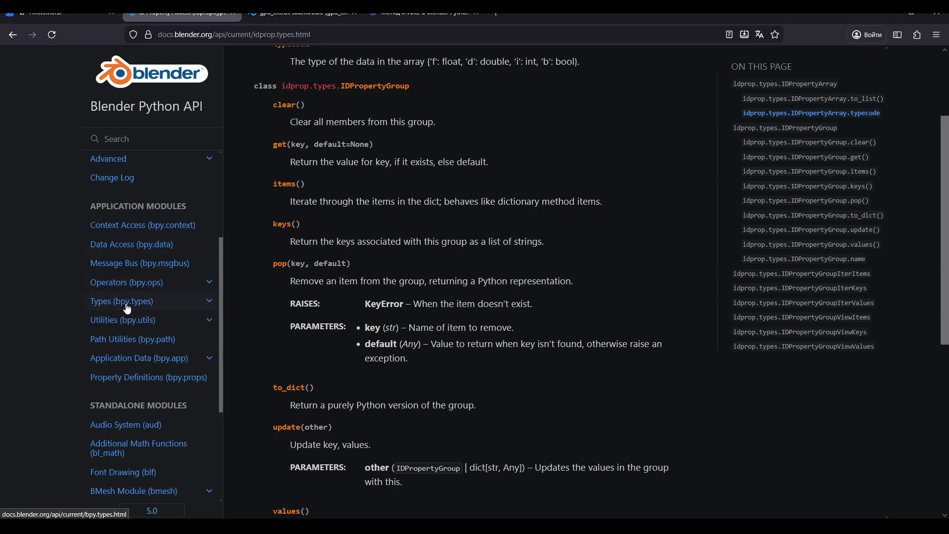
{"action": "left_click", "coordinate": [124, 323]}
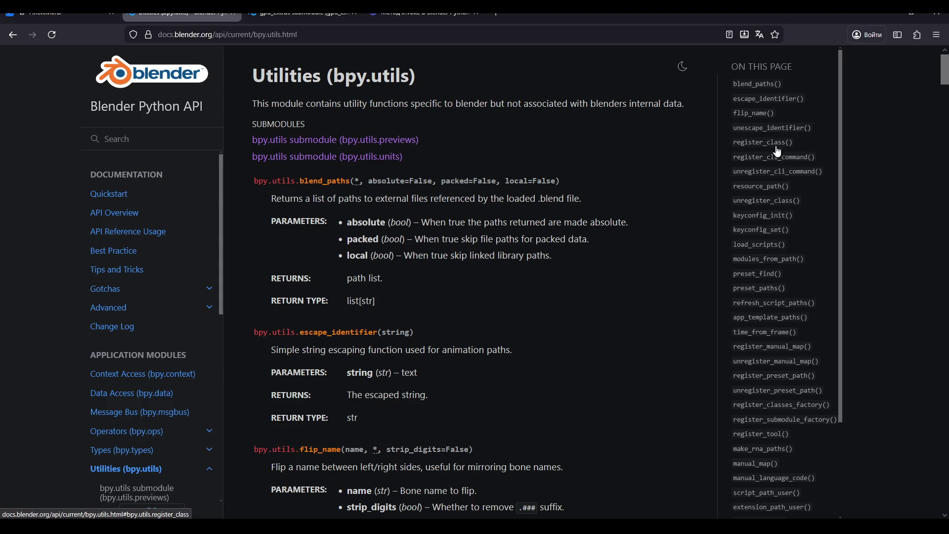
Step: Scan the bpy.utils page, checking unregister_manual_map and searching for 'unregister'
{"action": "scroll", "coordinate": [786, 202], "scroll_direction": "down", "scroll_amount": 3}
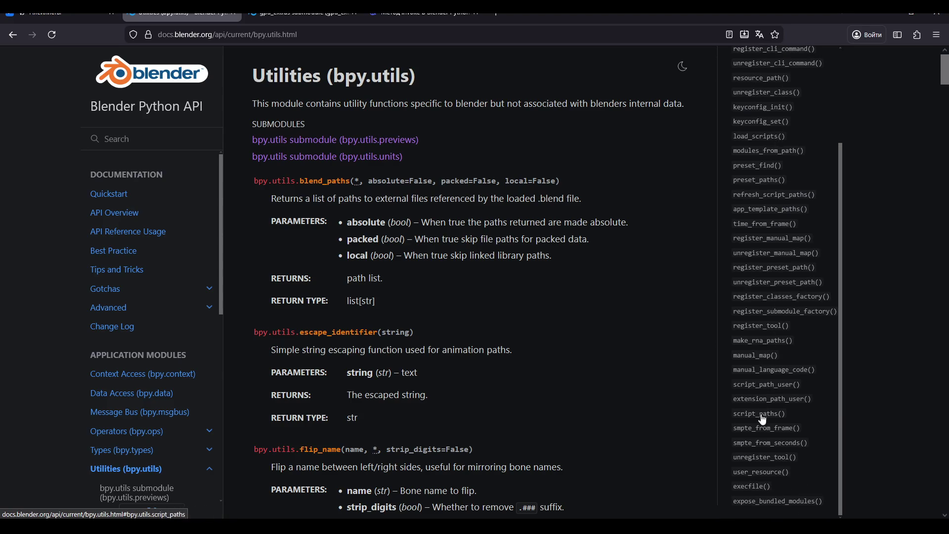
{"action": "left_click", "coordinate": [761, 261]}
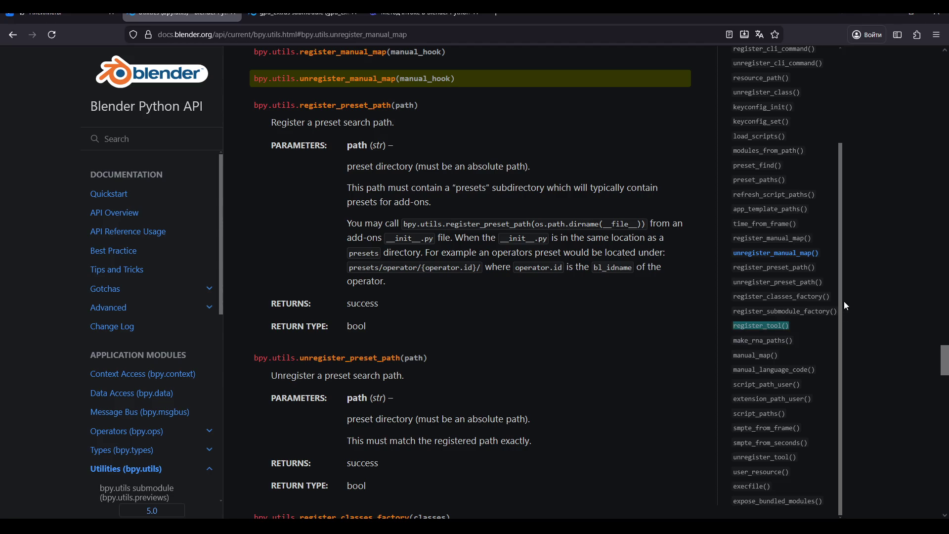
{"action": "scroll", "coordinate": [797, 124], "scroll_direction": "up", "scroll_amount": 3}
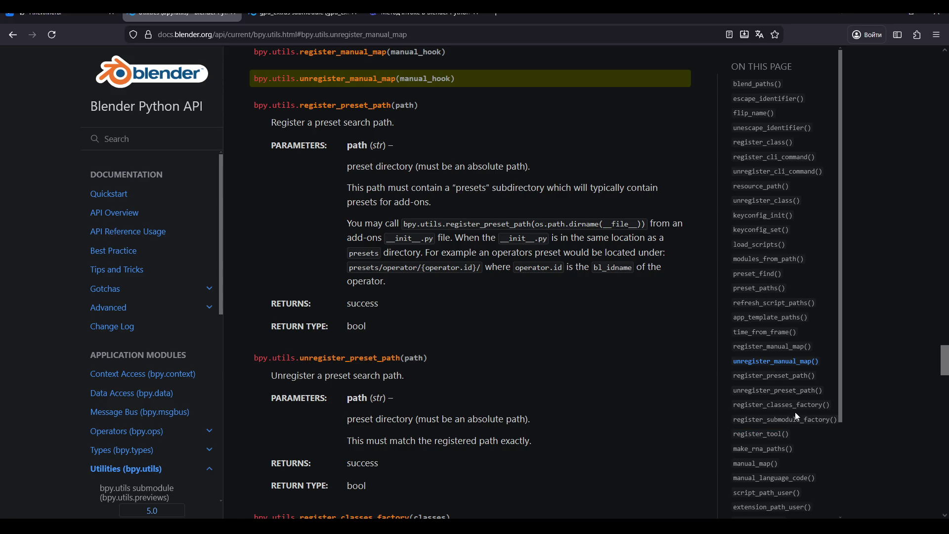
{"action": "scroll", "coordinate": [783, 408], "scroll_direction": "down", "scroll_amount": 2}
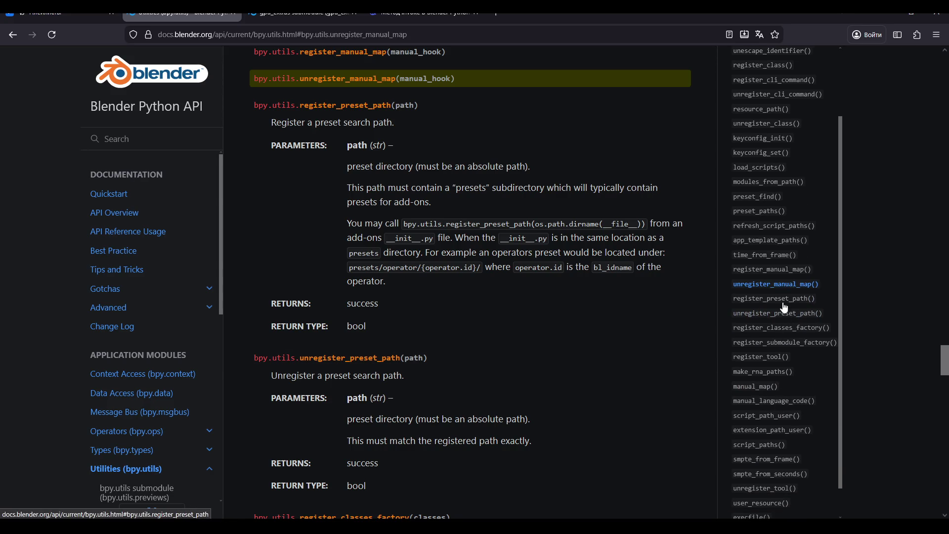
{"action": "scroll", "coordinate": [785, 307], "scroll_direction": "down", "scroll_amount": 1}
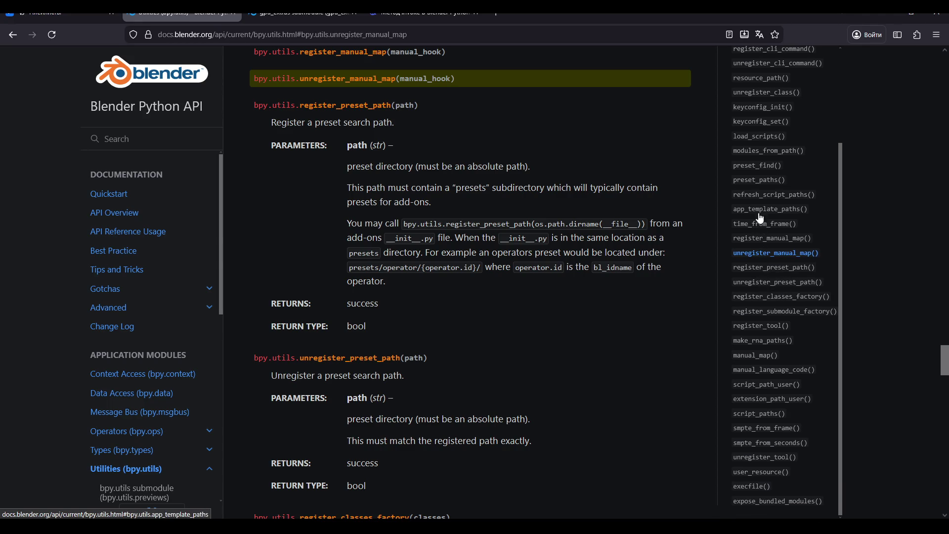
{"action": "scroll", "coordinate": [759, 207], "scroll_direction": "up", "scroll_amount": 3}
{"action": "key", "text": "ctrl+f"}
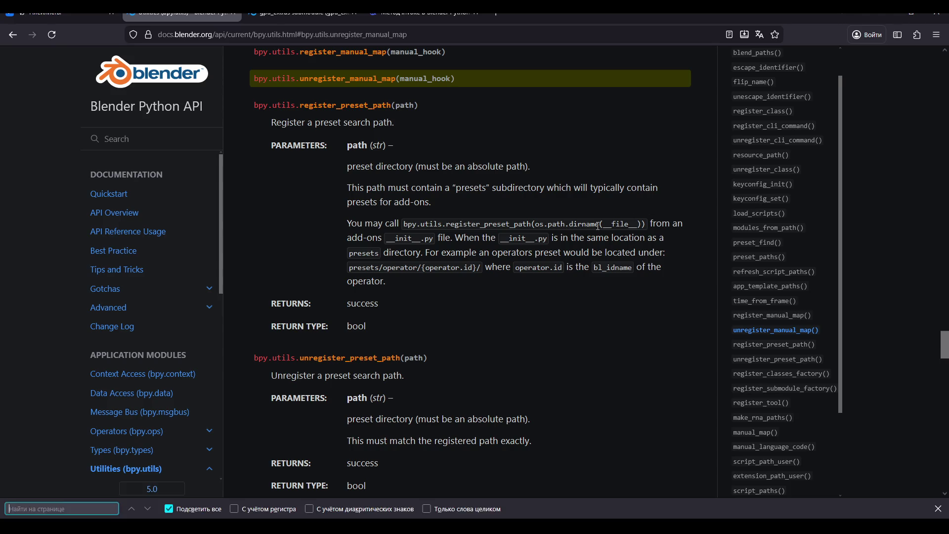
{"action": "type", "text": "unregister"}
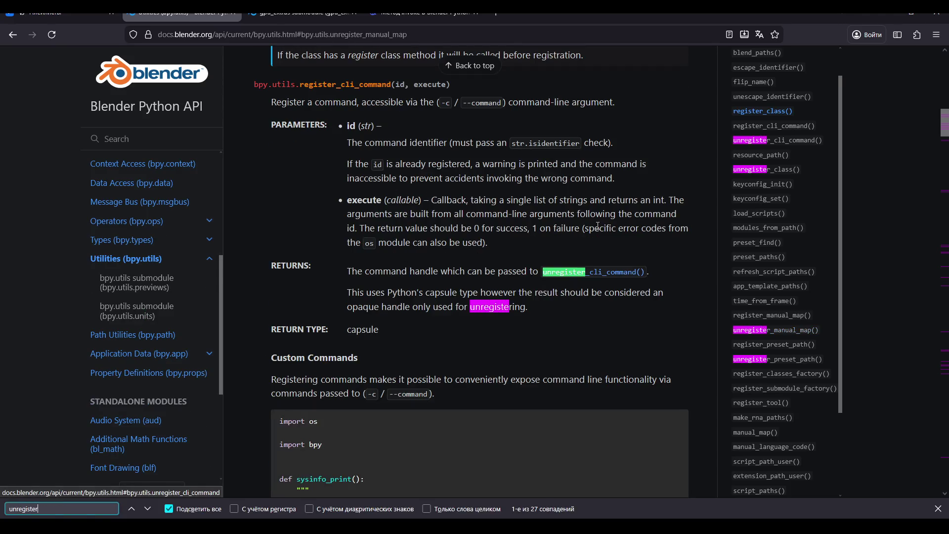
{"action": "mouse_move", "coordinate": [840, 149]}
{"action": "left_mouse_down"}
{"action": "mouse_move", "coordinate": [844, 117]}
{"action": "mouse_move", "coordinate": [845, 286]}
{"action": "left_mouse_up"}
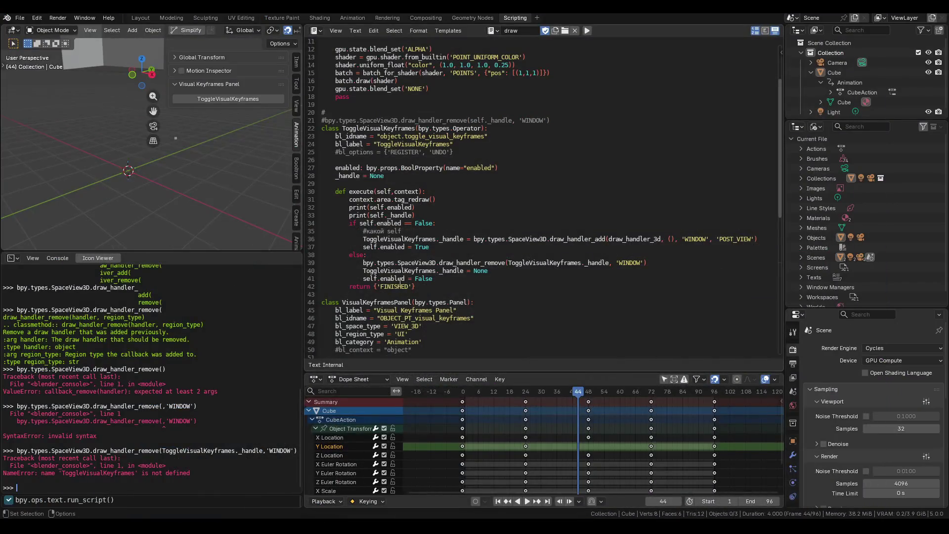
{"action": "scroll", "coordinate": [392, 281], "scroll_direction": "down", "scroll_amount": 2}
{"action": "scroll", "coordinate": [392, 282], "scroll_direction": "down", "scroll_amount": 1}
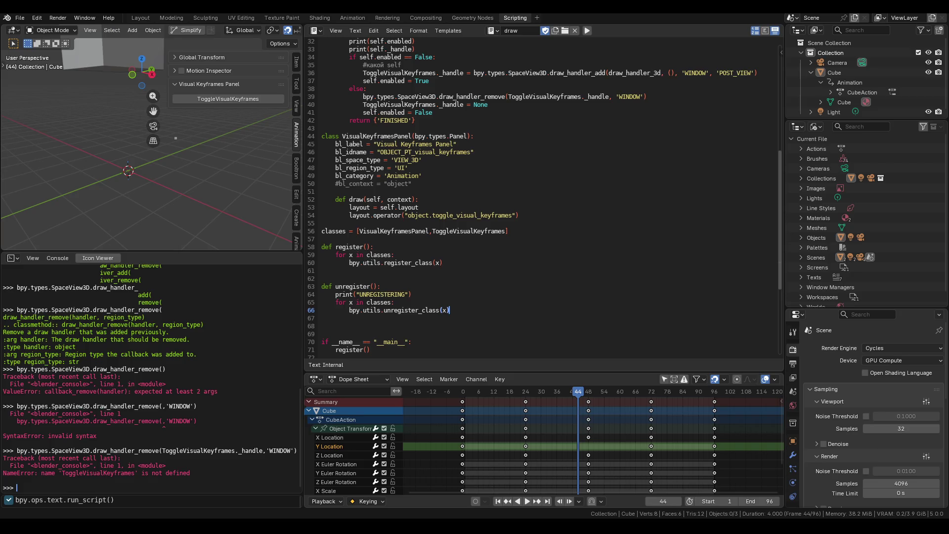
Step: Find unregister_class, highlight its note about unregister class methods, then return to Blender
{"action": "left_click", "coordinate": [393, 482]}
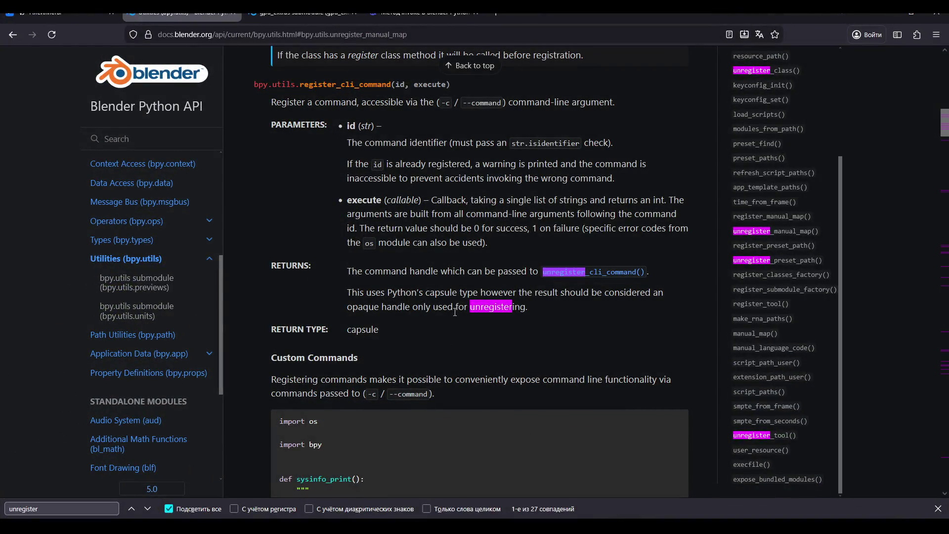
{"action": "scroll", "coordinate": [683, 315], "scroll_direction": "up", "scroll_amount": 18}
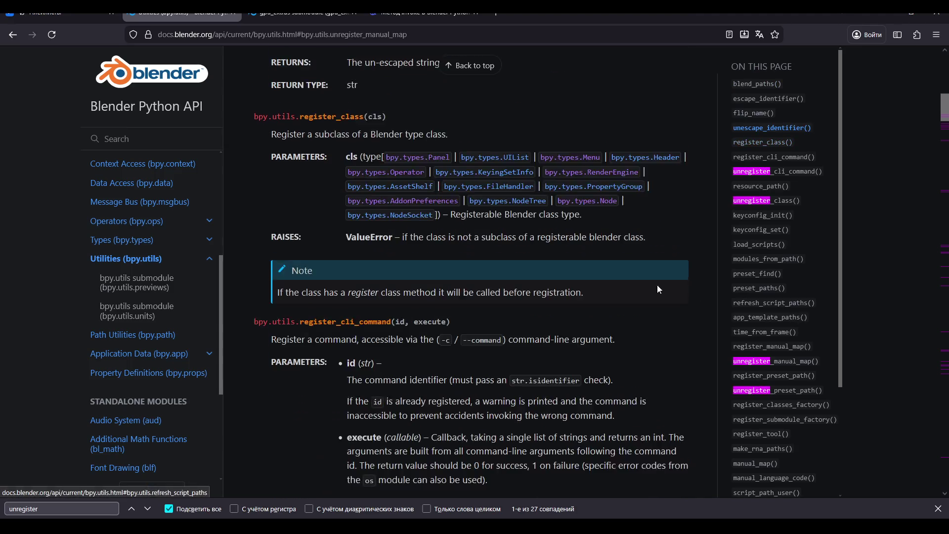
{"action": "left_click", "coordinate": [76, 508]}
{"action": "type", "text": "_class"}
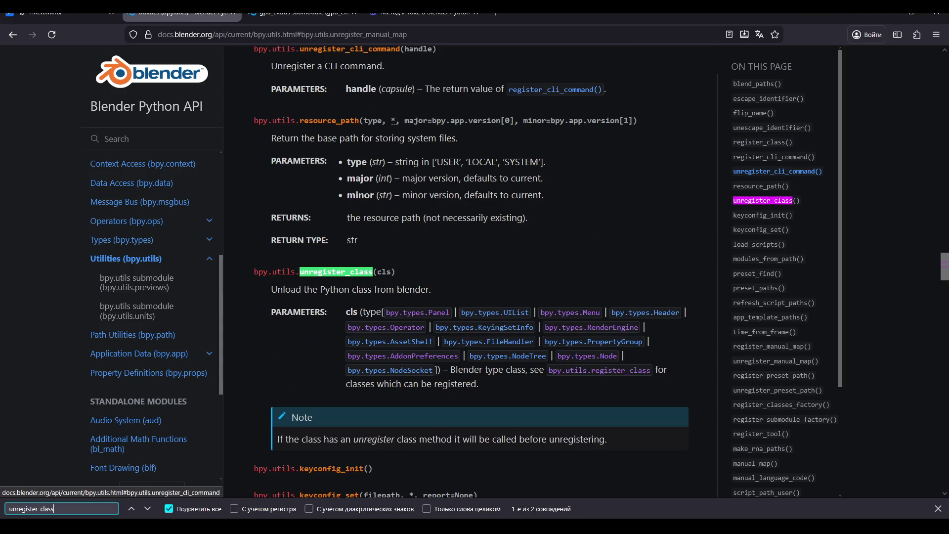
{"action": "left_click", "coordinate": [774, 201]}
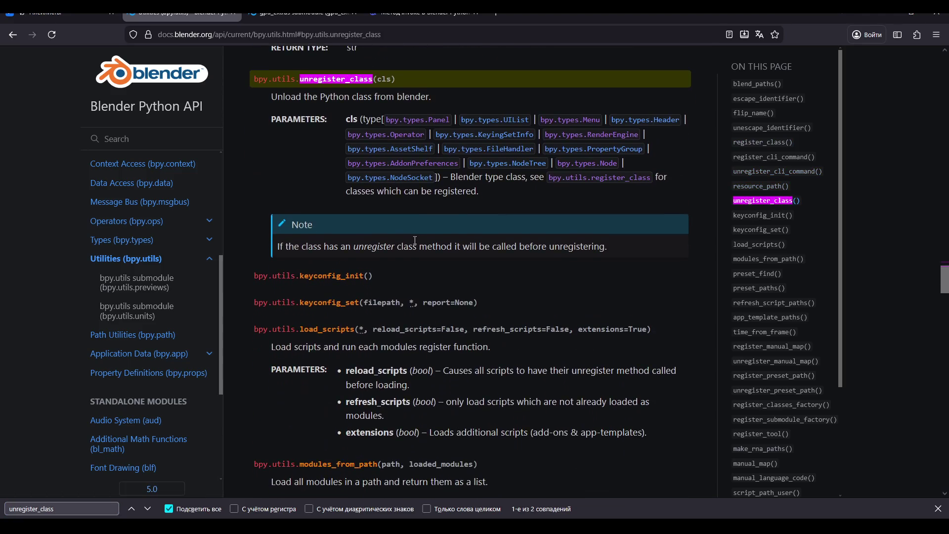
{"action": "left_click_drag", "start_coordinate": [358, 245], "coordinate": [372, 246]}
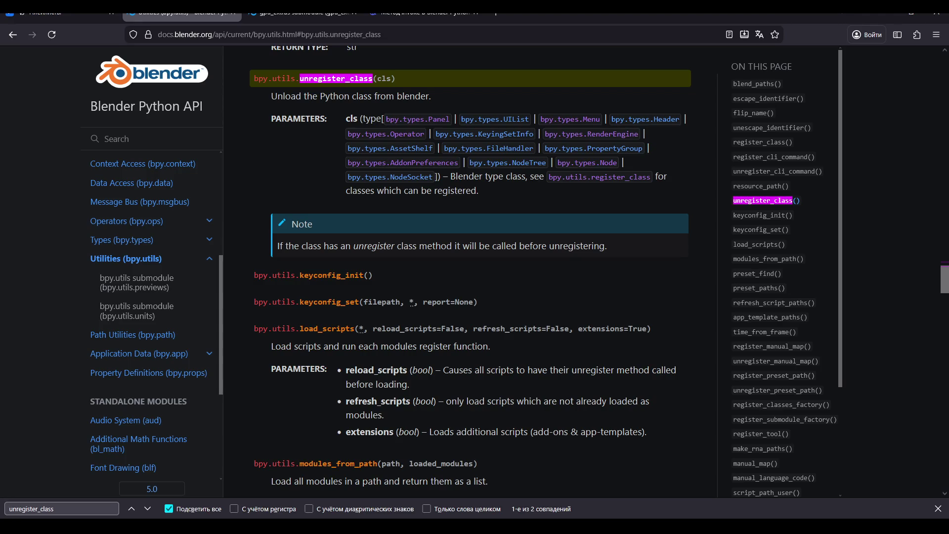
{"action": "mouse_move", "coordinate": [370, 526]}
{"action": "left_click", "coordinate": [349, 491]}
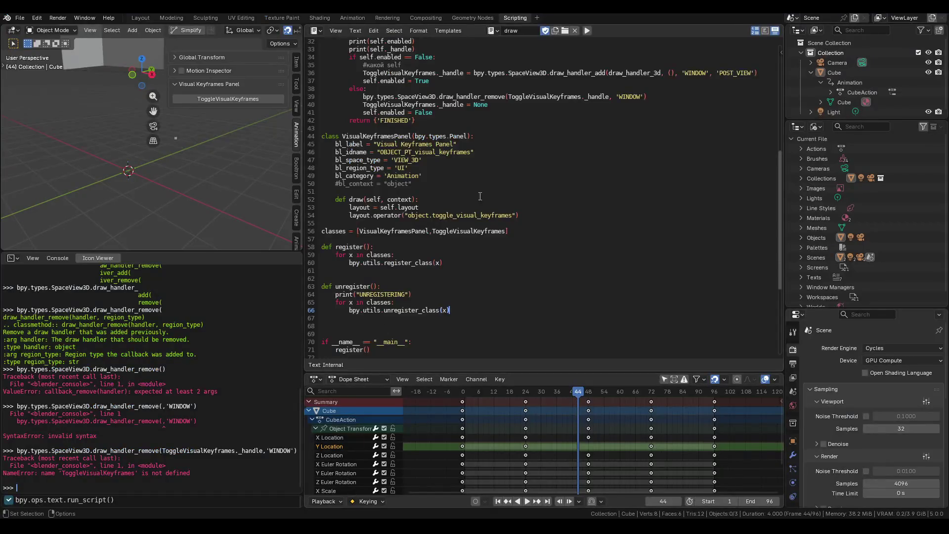
{"action": "scroll", "coordinate": [480, 196], "scroll_direction": "up", "scroll_amount": 8}
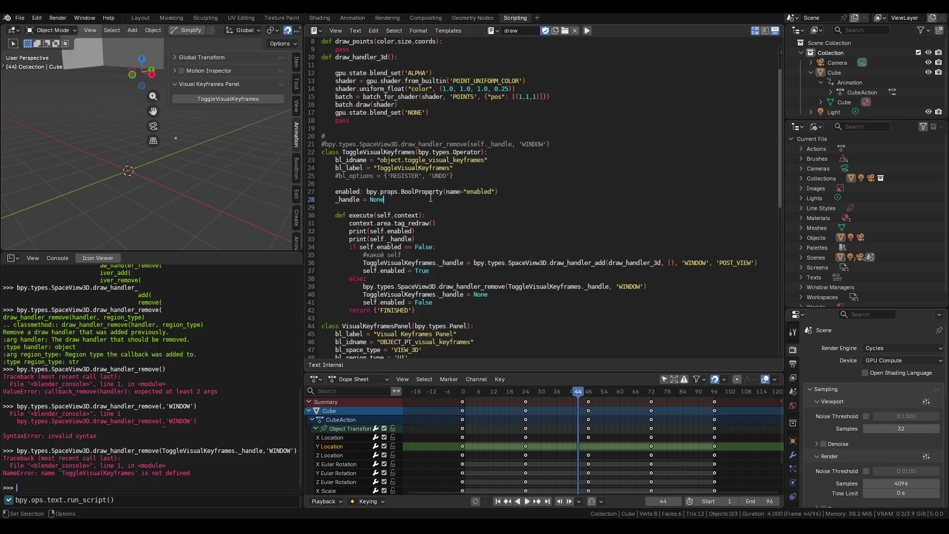
{"action": "key", "text": "Return"}
{"action": "type", "text": "ef "}
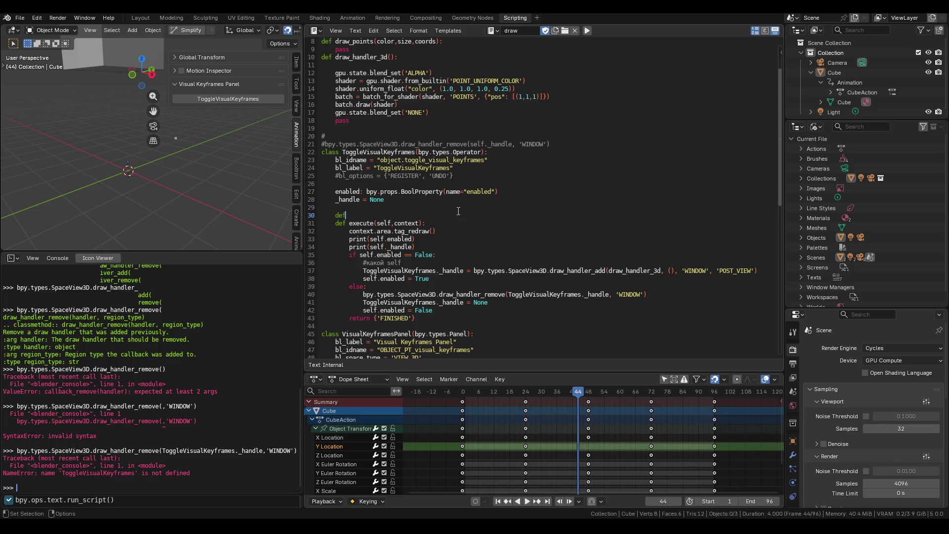
{"action": "type", "text": "unregis"}
{"action": "type", "text": "ter():"}
{"action": "key", "text": "Return"}
{"action": "key", "text": "Up"}
{"action": "key", "text": "Up"}
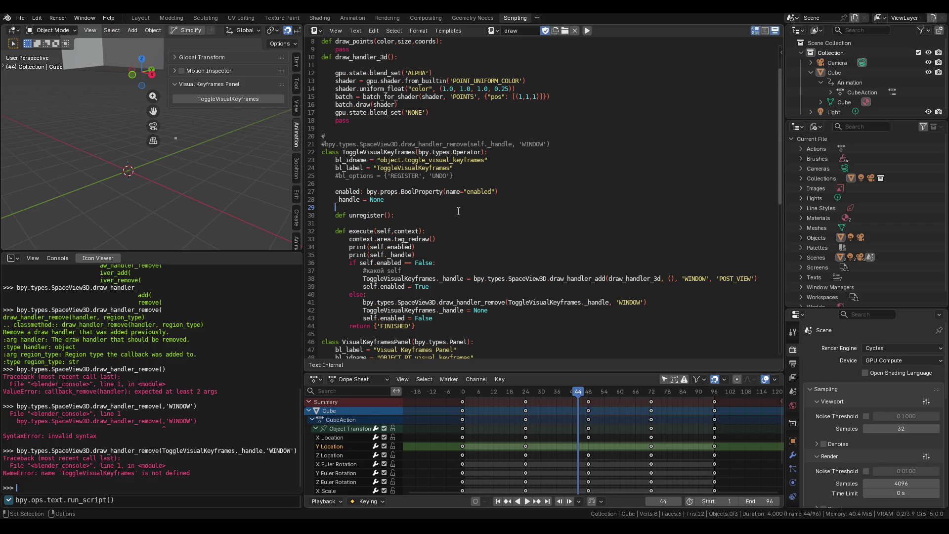
{"action": "key", "text": "Return"}
{"action": "type", "text": "@classm"}
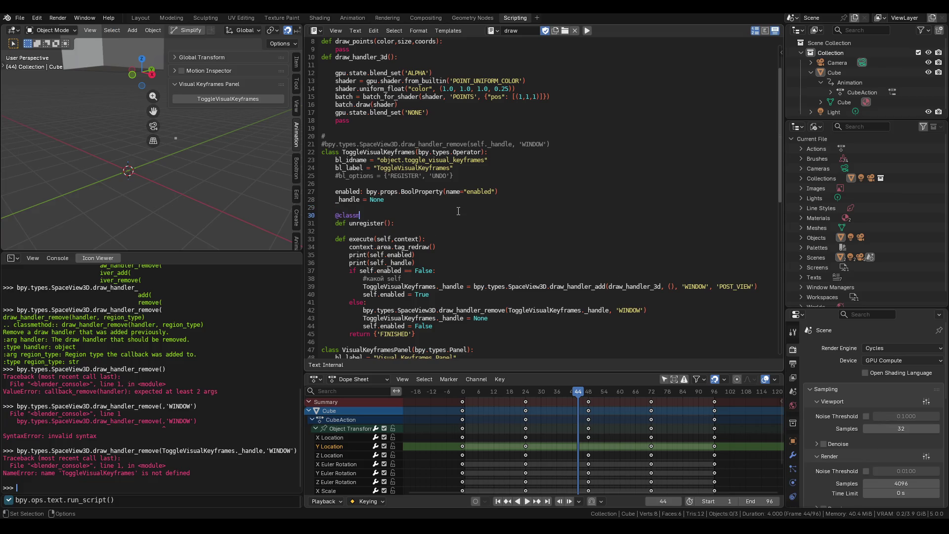
{"action": "type", "text": "ethod"}
Step: Copy the draw_handler_remove line into the unregister method body with correct indentation
{"action": "left_click", "coordinate": [412, 229]}
{"action": "triple_click", "coordinate": [364, 310]}
{"action": "key", "text": "ctrl+c"}
{"action": "left_click", "coordinate": [392, 231]}
{"action": "key", "text": "ctrl+v"}
{"action": "key", "text": "shift+Tab"}
{"action": "key", "text": "Return"}
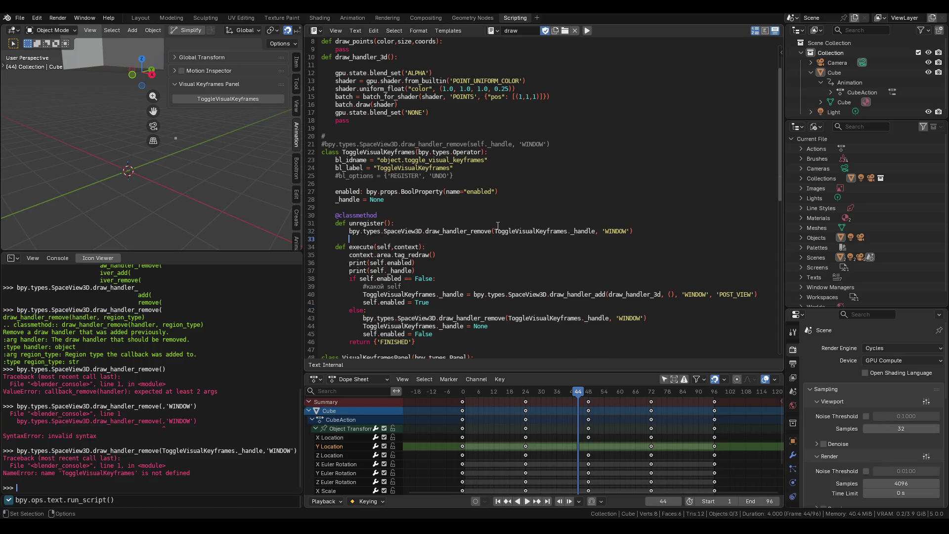
Step: Save the script and VisualKeyframes.blend
{"action": "key", "text": "ctrl+s"}
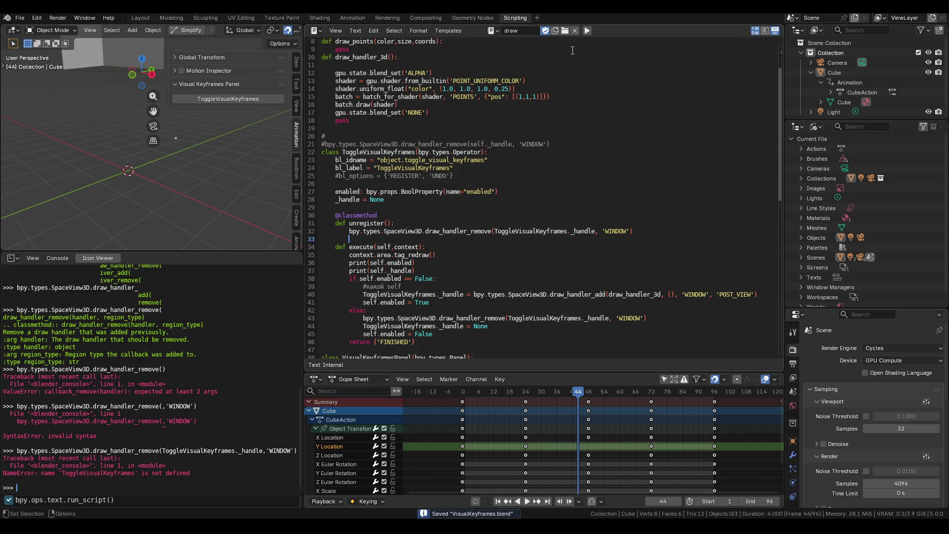
{"action": "left_click", "coordinate": [20, 18]}
{"action": "left_click", "coordinate": [43, 81]}
{"action": "key", "text": "alt+Tab"}
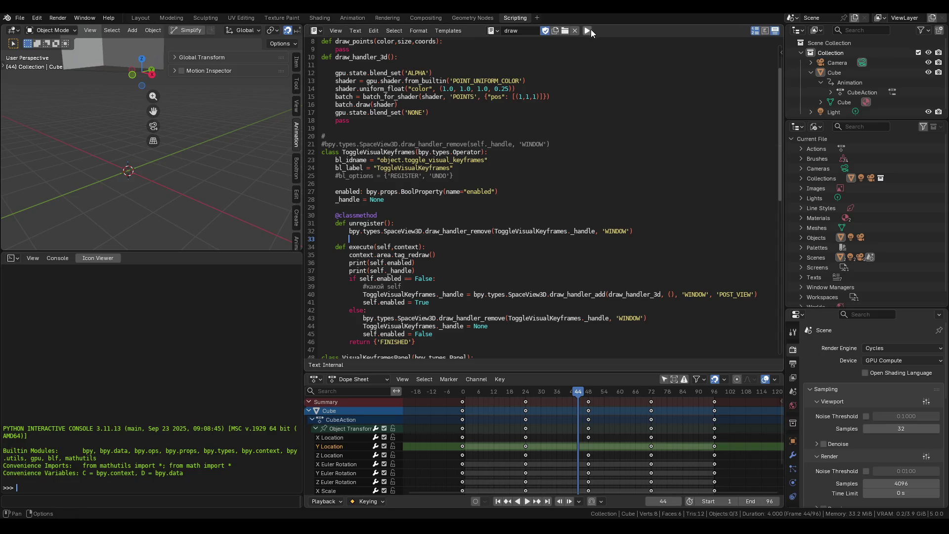
Step: Run the add-on script and toggle ToggleVisualKeyframes drawing on and off
{"action": "left_click", "coordinate": [588, 30]}
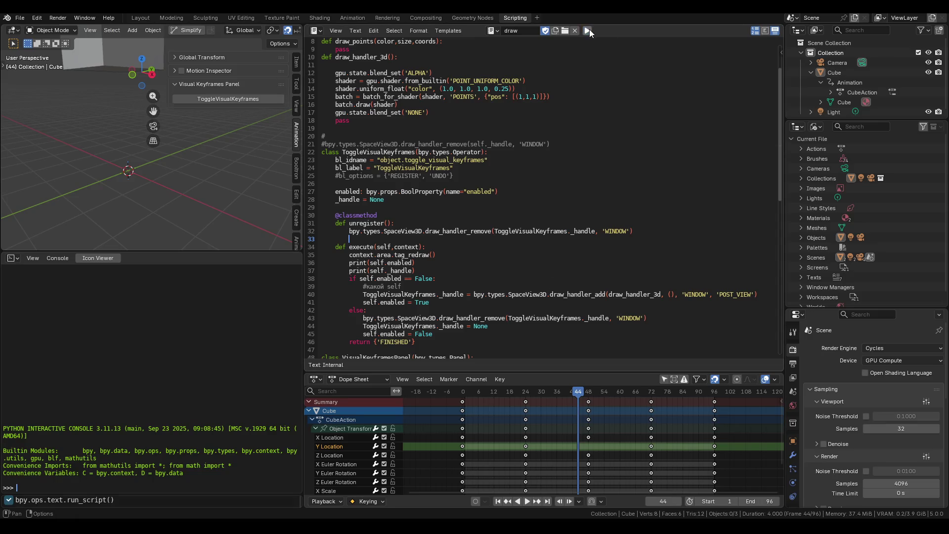
{"action": "left_click", "coordinate": [247, 97]}
{"action": "middle_click_drag", "start_coordinate": [224, 143], "coordinate": [227, 136]}
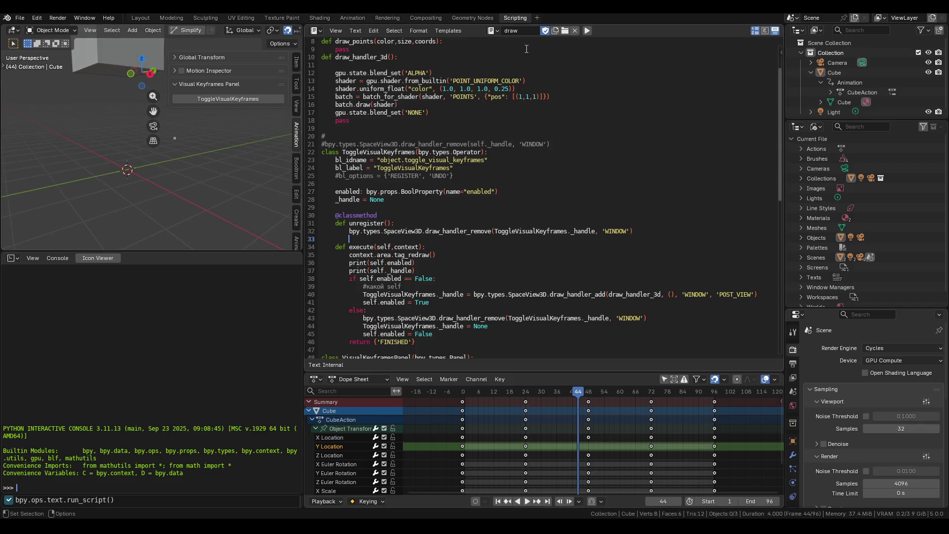
{"action": "left_click", "coordinate": [218, 100]}
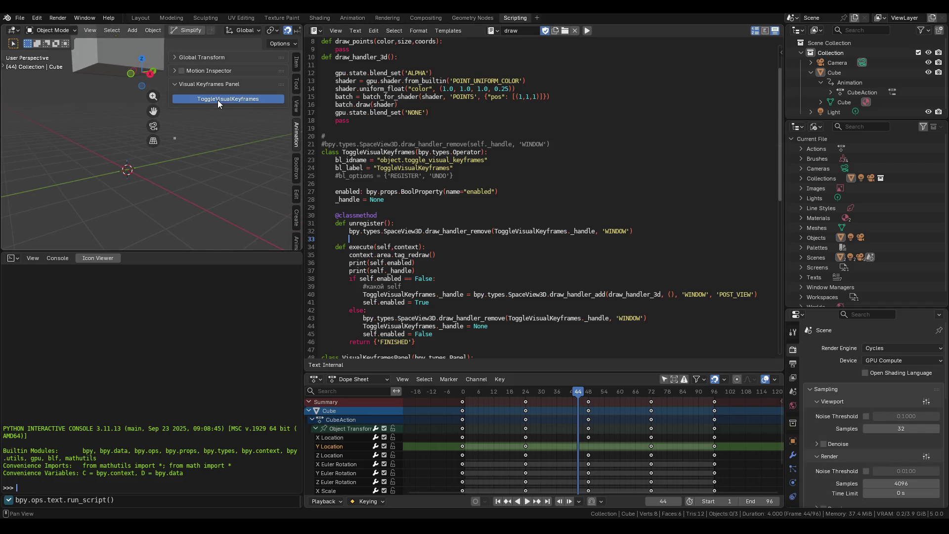
Step: Add print("UNREGISTERING") below the draw_handler_remove line in the unregister classmethod
{"action": "left_click", "coordinate": [663, 230]}
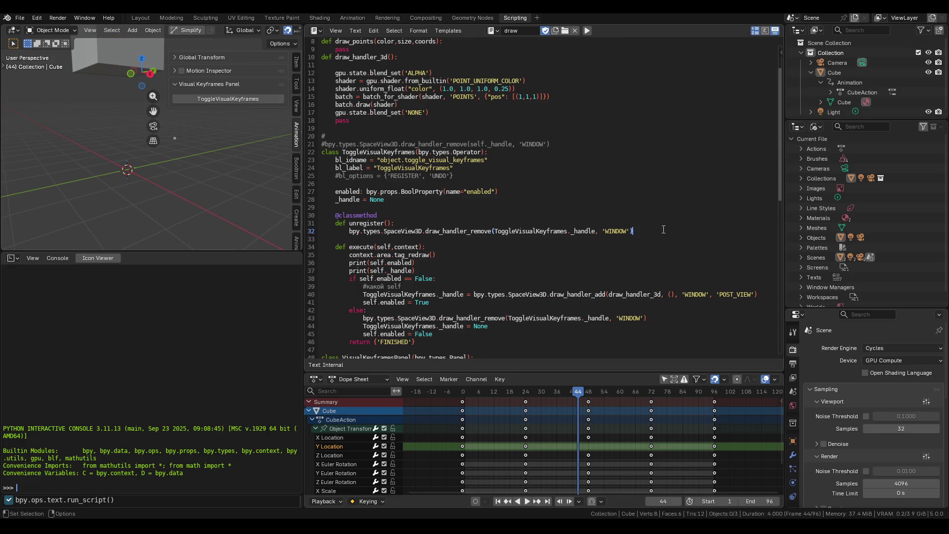
{"action": "key", "text": "Return"}
{"action": "type", "text": "print("}
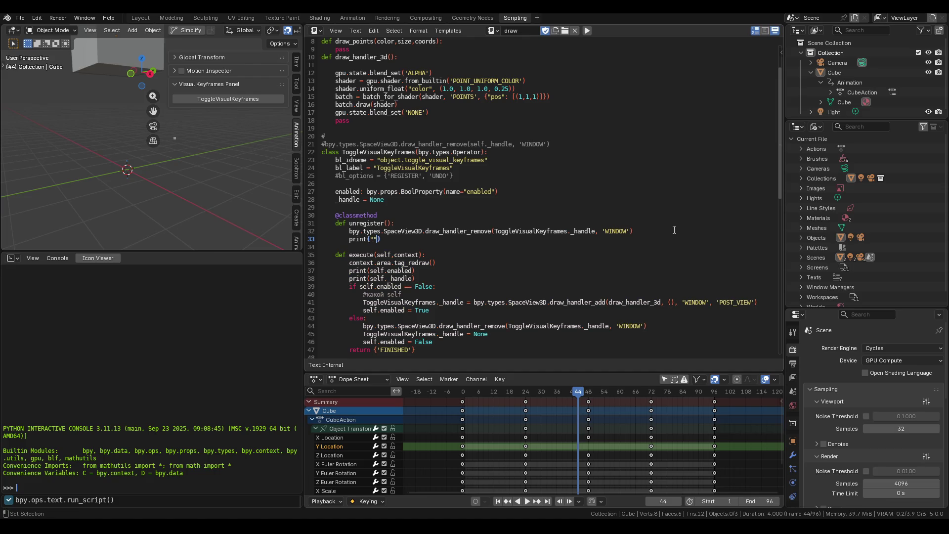
{"action": "type", "text": "\"U"}
{"action": "type", "text": "NREGI"}
{"action": "type", "text": "STERING"}
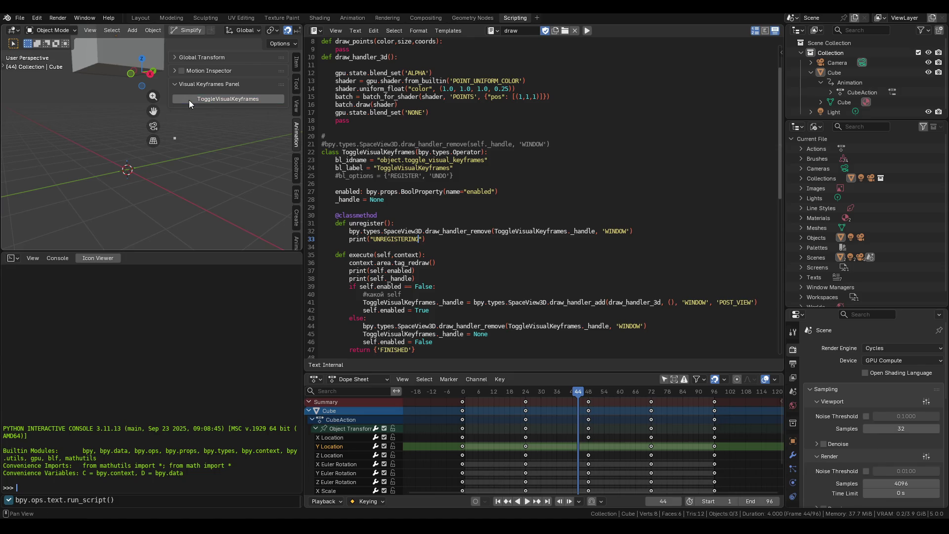
{"action": "key", "text": "alt+Tab"}
{"action": "key", "text": "alt+Tab"}
{"action": "key", "text": "alt+Tab"}
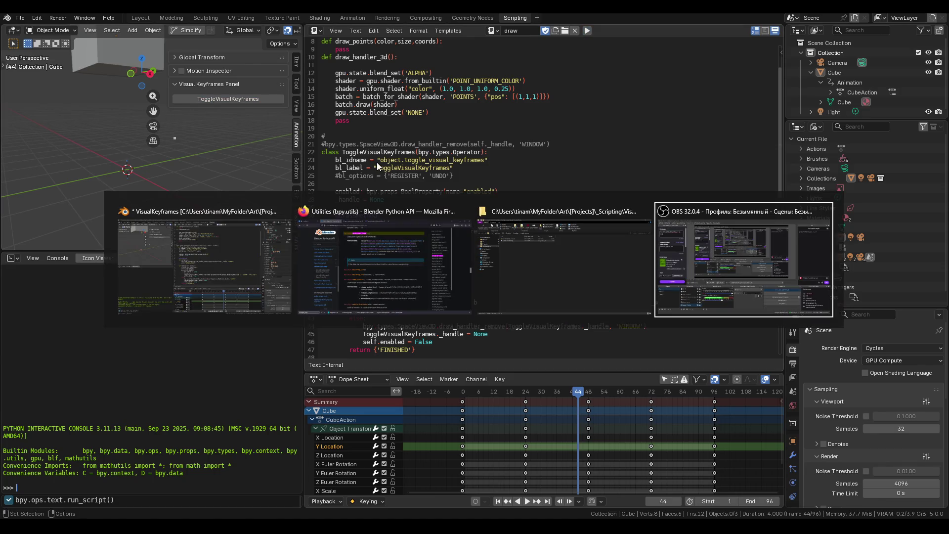
Step: Show the system console via Window > Toggle System Console, widen it to read register_class messages, then hide it
{"action": "key", "text": "alt+Tab"}
{"action": "key", "text": "alt+Tab"}
{"action": "key", "text": "alt+Tab"}
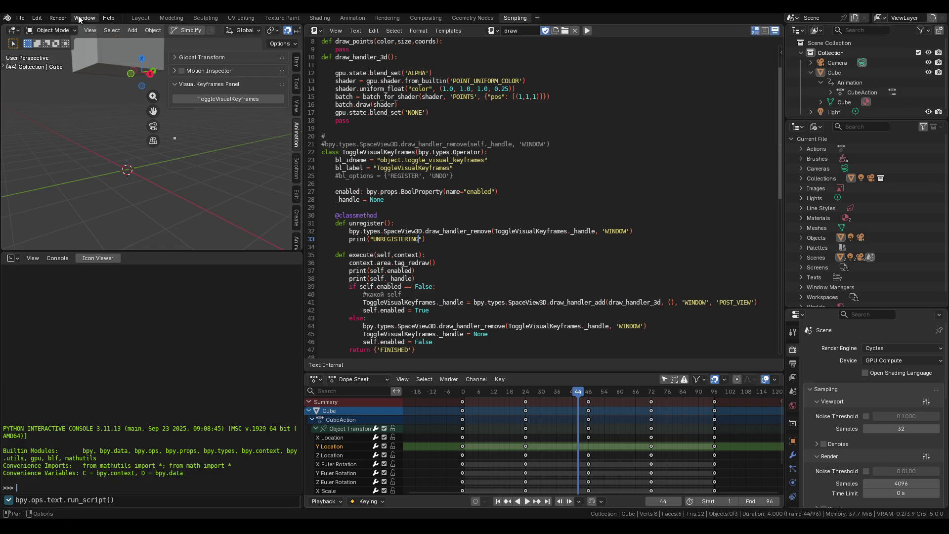
{"action": "left_click", "coordinate": [79, 19]}
{"action": "left_click", "coordinate": [132, 120]}
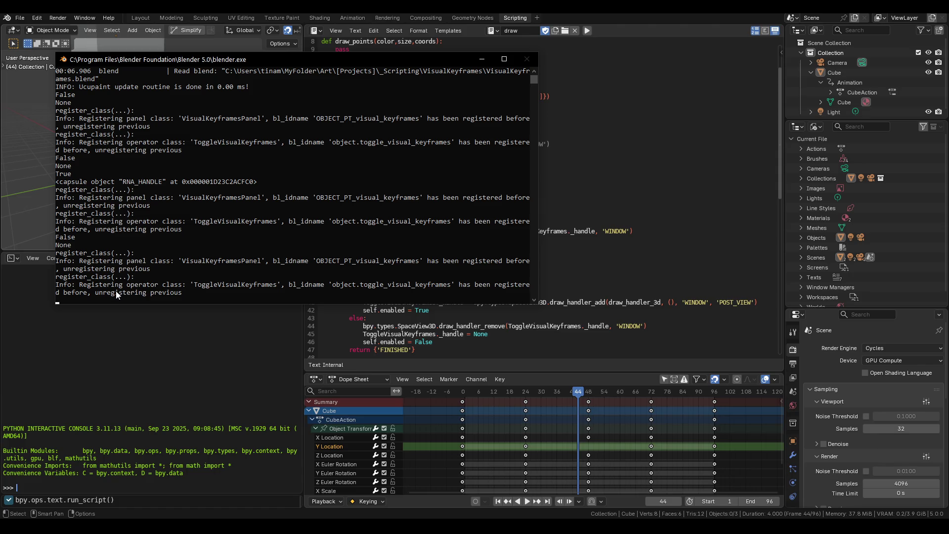
{"action": "scroll", "coordinate": [114, 285], "scroll_direction": "down", "scroll_amount": 1}
{"action": "left_click_drag", "start_coordinate": [543, 283], "coordinate": [750, 272]}
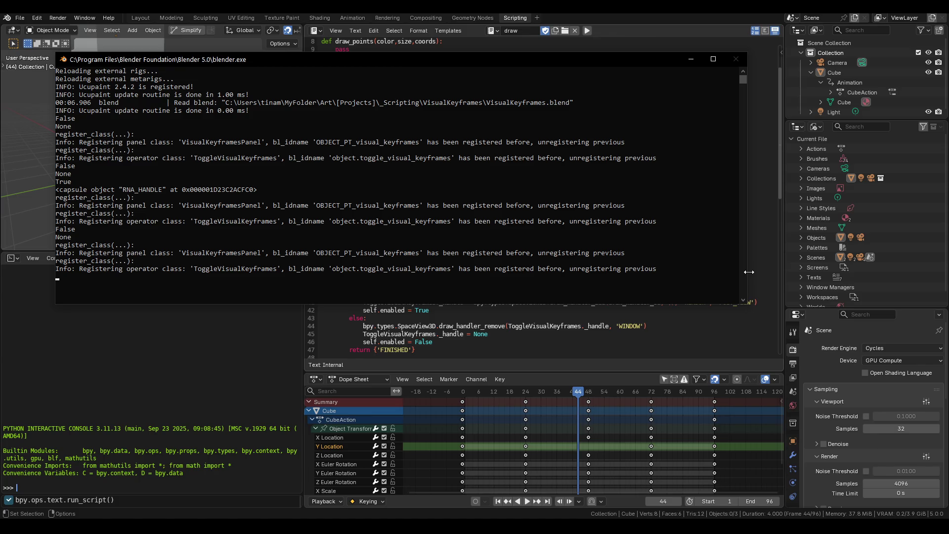
{"action": "left_click", "coordinate": [695, 58]}
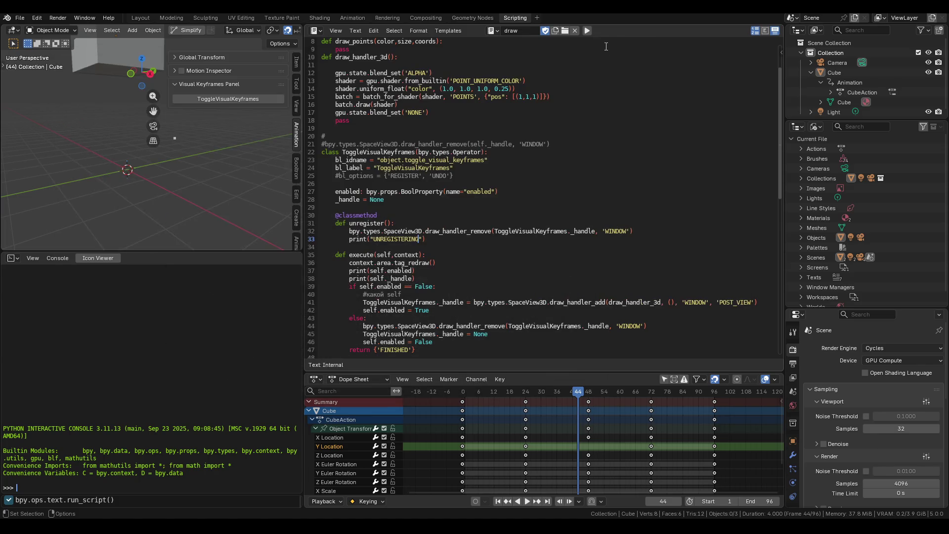
Step: Return to the browser showing the bpy.utils.unregister_class docs
{"action": "key", "text": "alt+Tab"}
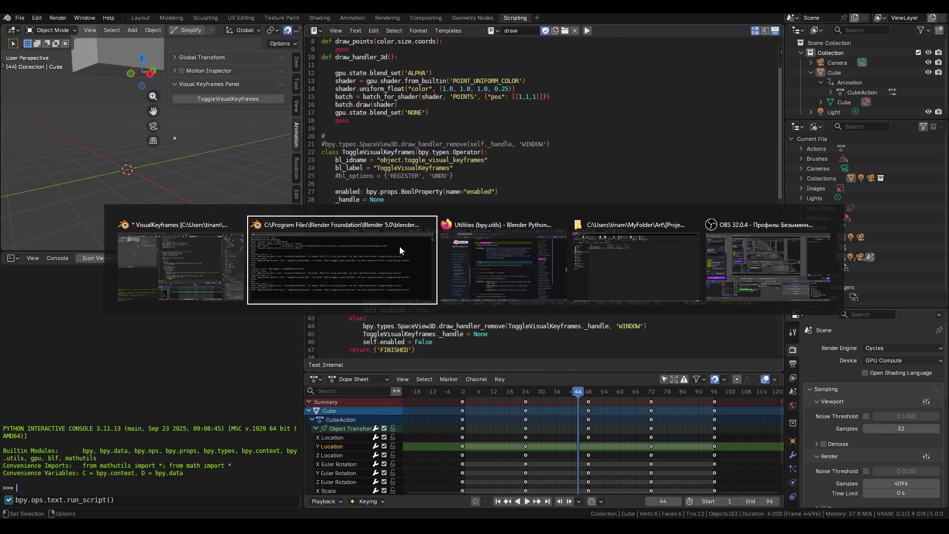
{"action": "key", "text": "alt+Tab"}
{"action": "key", "text": "alt+shift+Tab"}
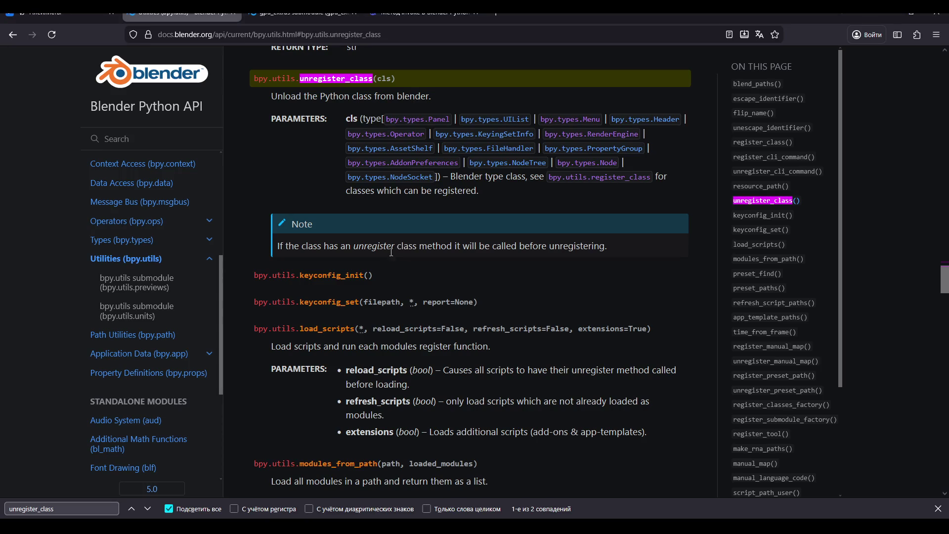
{"action": "left_click", "coordinate": [304, 15]}
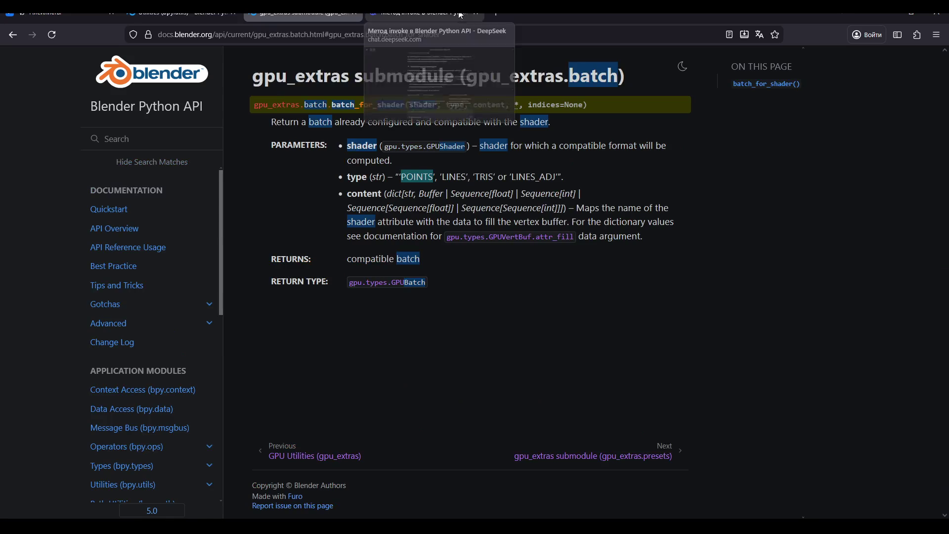
{"action": "left_click", "coordinate": [461, 16]}
{"action": "scroll", "coordinate": [358, 277], "scroll_direction": "down", "scroll_amount": 5}
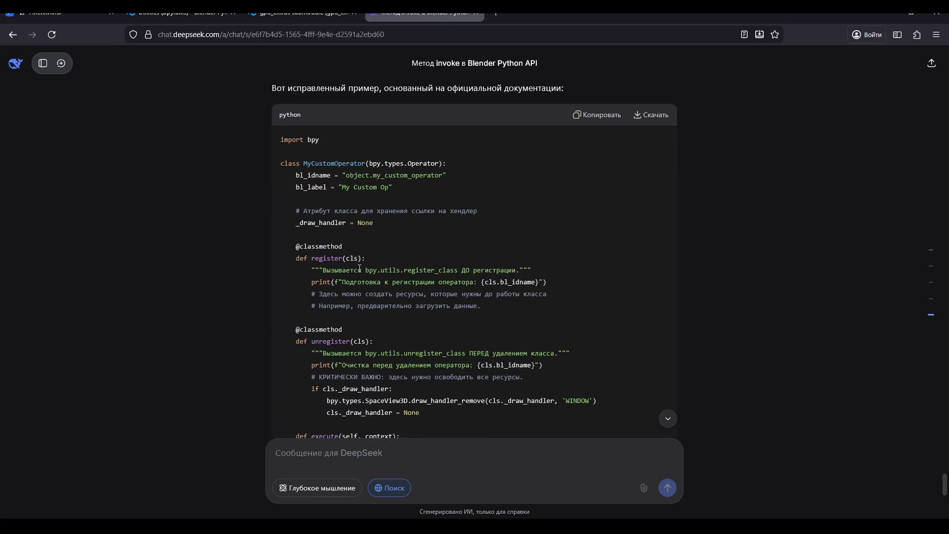
{"action": "scroll", "coordinate": [359, 267], "scroll_direction": "down", "scroll_amount": 2}
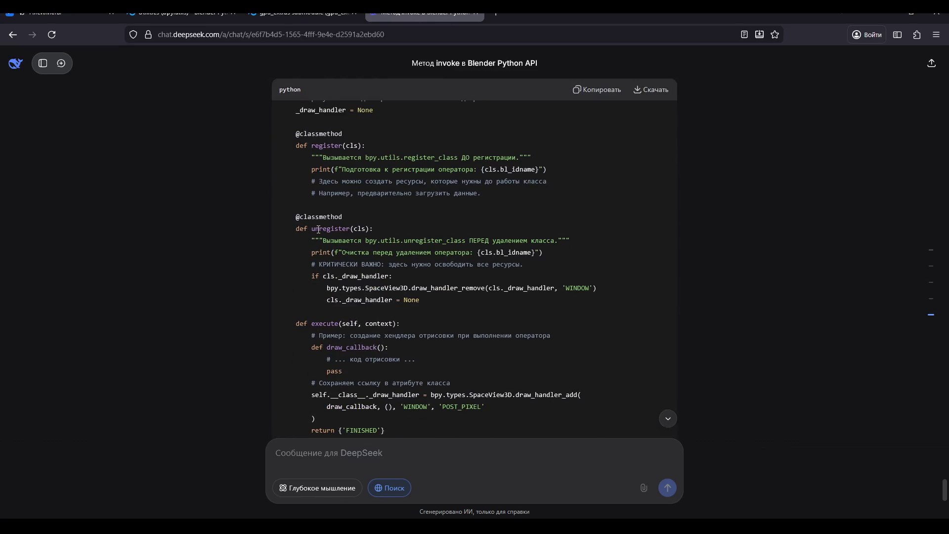
{"action": "scroll", "coordinate": [317, 240], "scroll_direction": "up", "scroll_amount": 2}
{"action": "scroll", "coordinate": [316, 292], "scroll_direction": "down", "scroll_amount": 1}
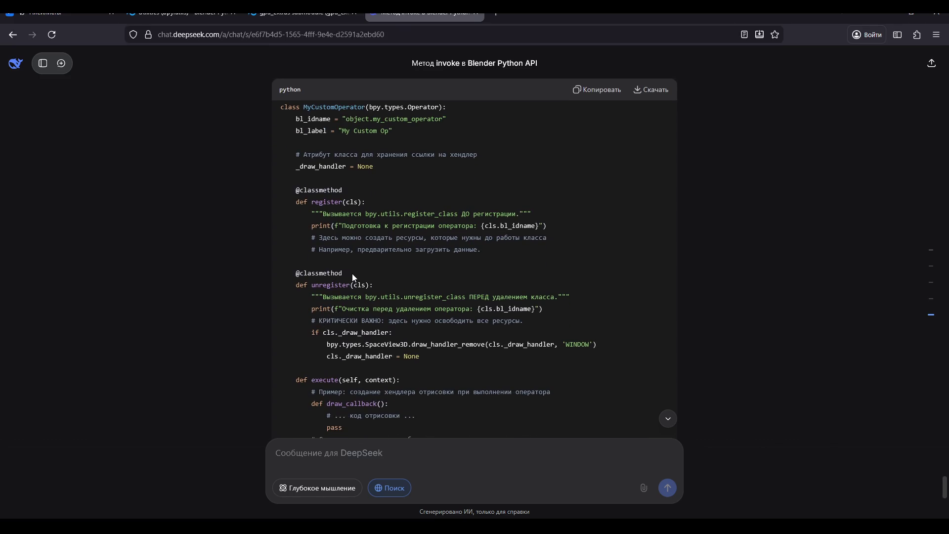
{"action": "left_click_drag", "start_coordinate": [353, 275], "coordinate": [292, 276]}
{"action": "left_click", "coordinate": [345, 296]}
{"action": "scroll", "coordinate": [344, 295], "scroll_direction": "up", "scroll_amount": 1}
{"action": "scroll", "coordinate": [344, 295], "scroll_direction": "down", "scroll_amount": 1}
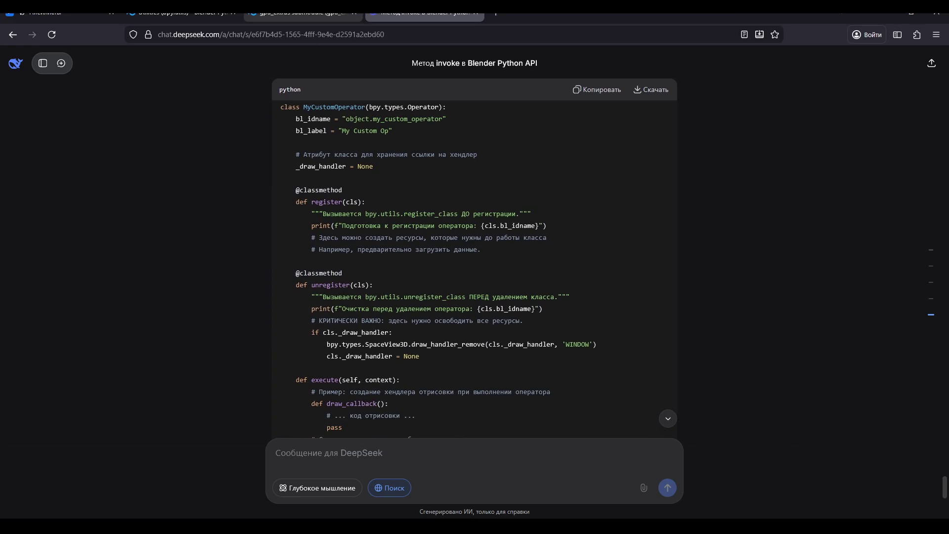
{"action": "left_click", "coordinate": [266, 15]}
{"action": "left_click", "coordinate": [174, 15]}
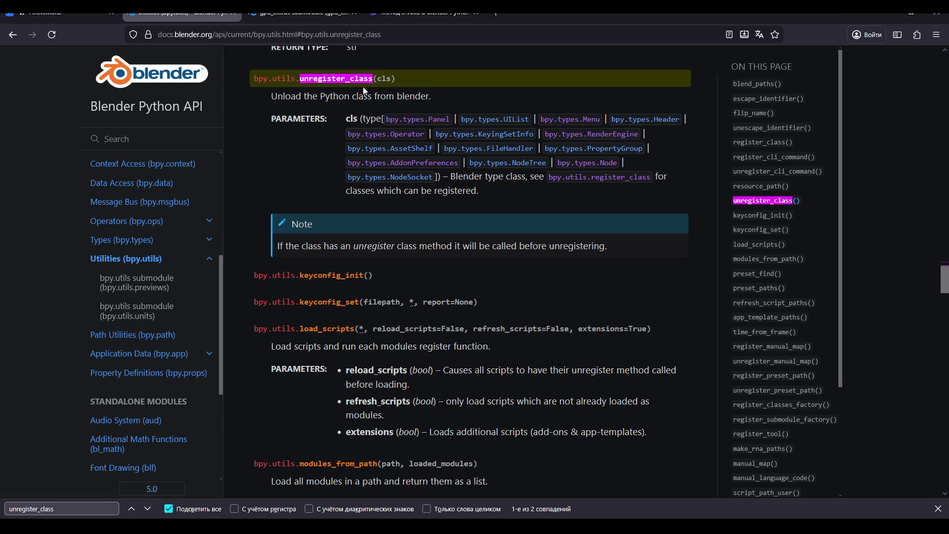
Step: Compare against the DeepSeek chat, then add cls inside unregister()'s parentheses on line 31
{"action": "left_click", "coordinate": [413, 16]}
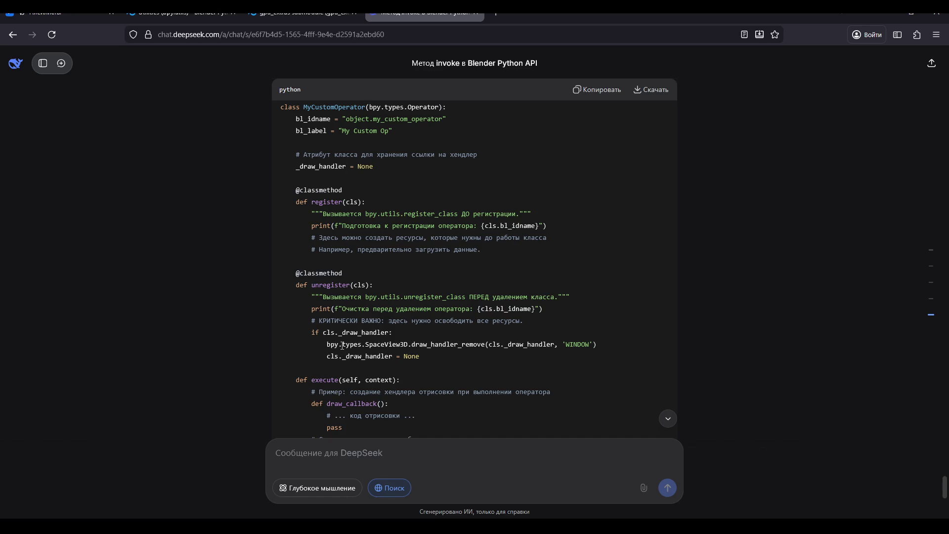
{"action": "key", "text": "alt+Tab"}
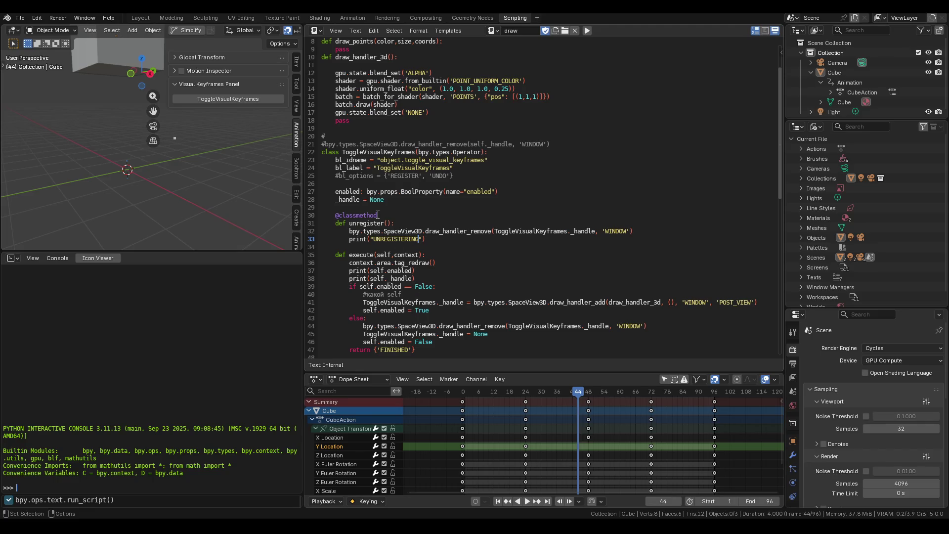
{"action": "key", "text": "alt+Tab"}
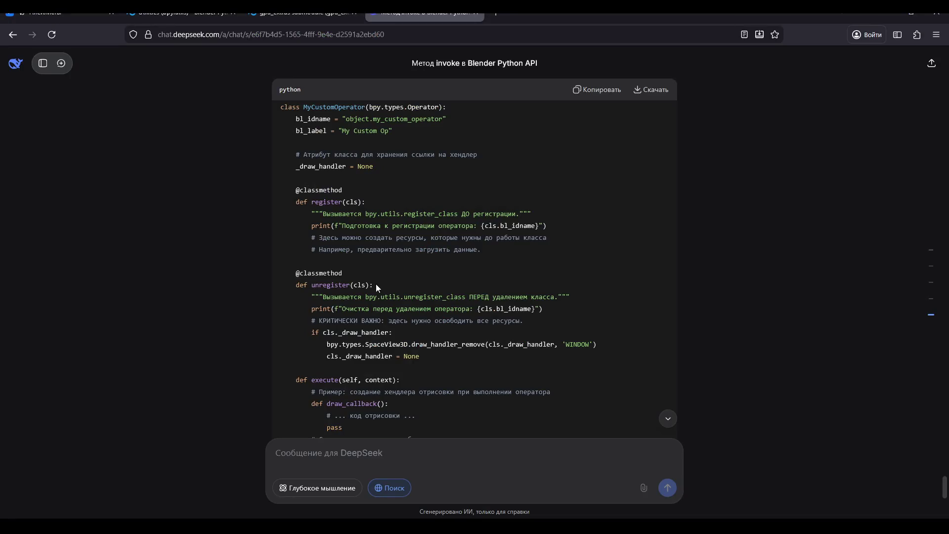
{"action": "key", "text": "alt+Tab"}
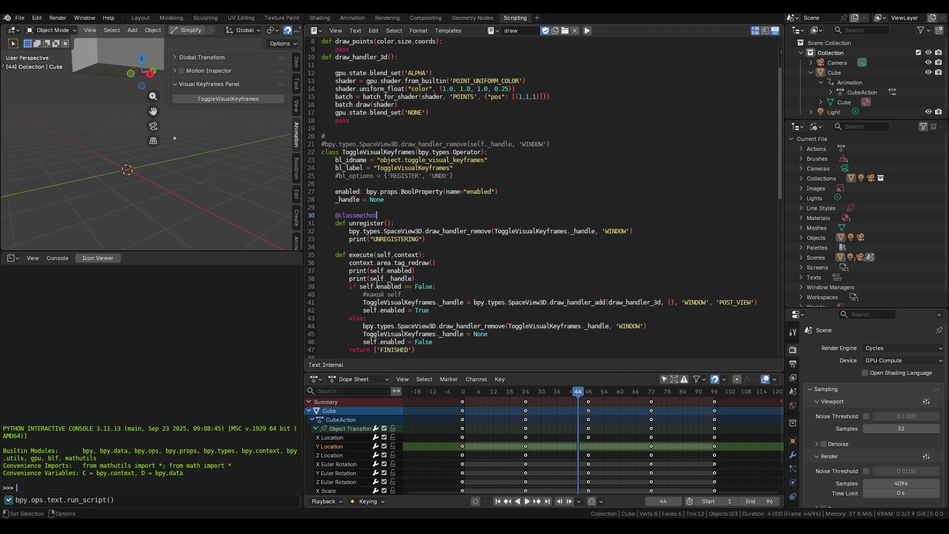
{"action": "key", "text": "alt+Tab"}
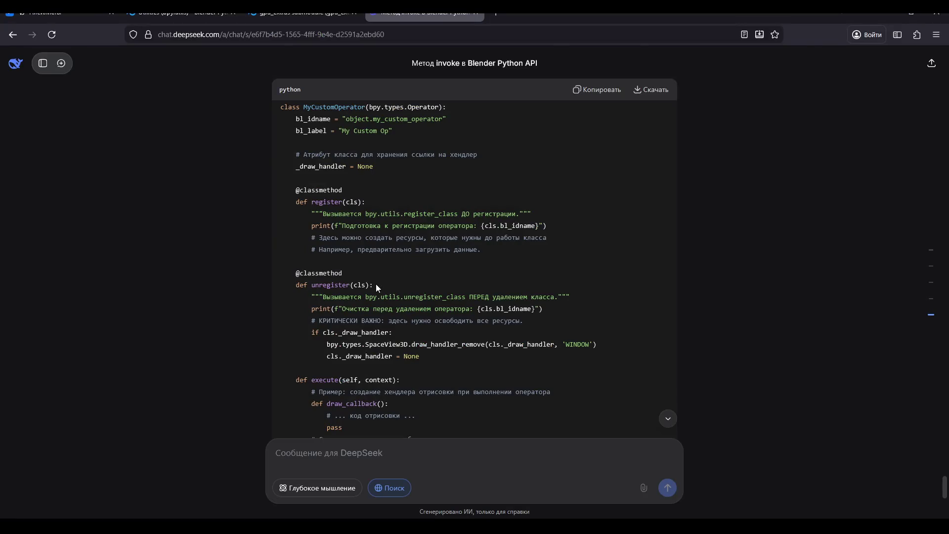
{"action": "key", "text": "alt+Tab"}
{"action": "left_click", "coordinate": [389, 223]}
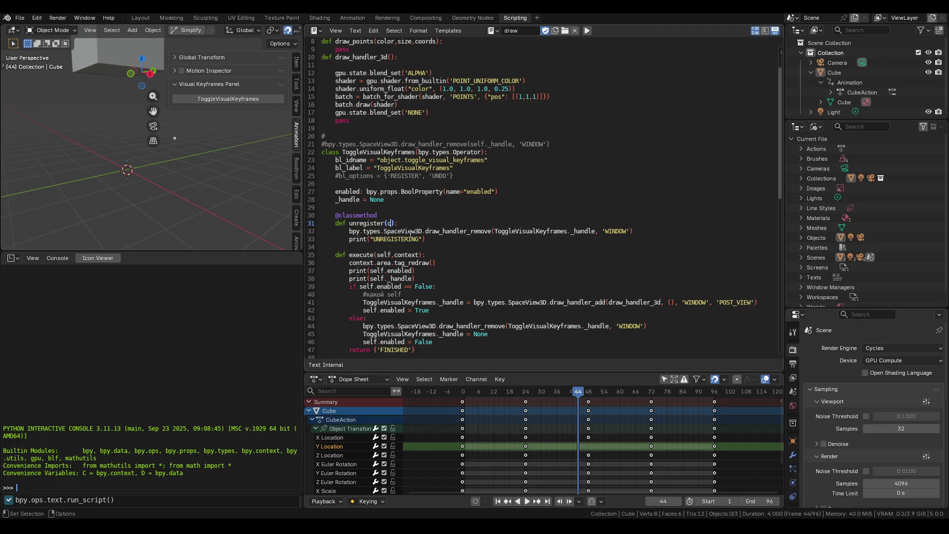
{"action": "type", "text": "ls"}
Step: Check the edit against the system console and the script, then head back to the DeepSeek chat
{"action": "key", "text": "alt+Tab"}
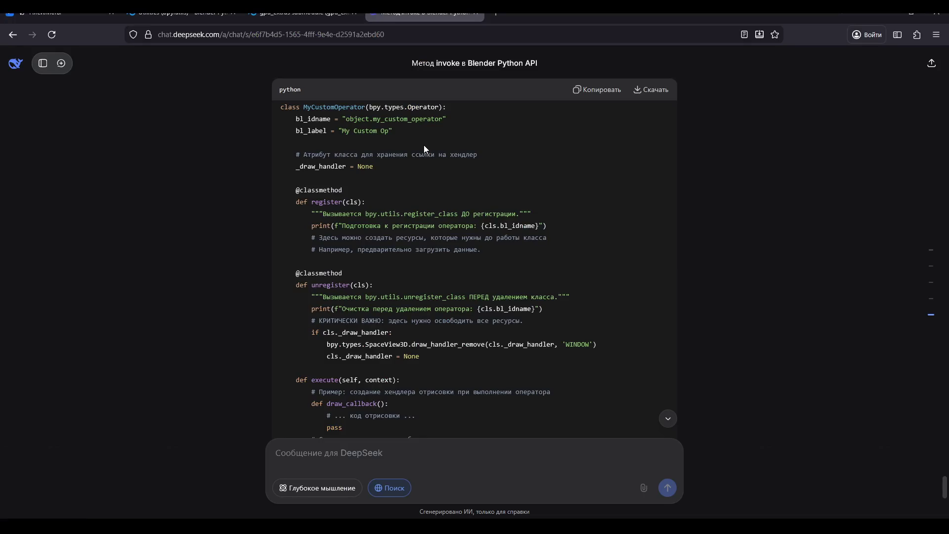
{"action": "key", "text": "alt+Tab"}
{"action": "key", "text": "alt+Tab"}
{"action": "key", "text": "alt+Tab"}
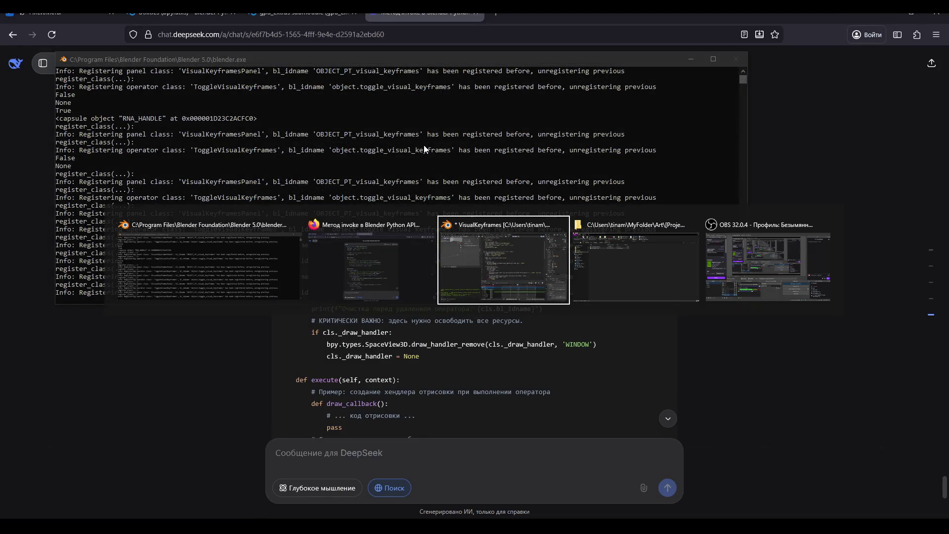
{"action": "key", "text": "alt+Tab"}
{"action": "key", "text": "alt+Tab"}
{"action": "key", "text": "alt+Tab"}
{"action": "key", "text": "alt+Tab"}
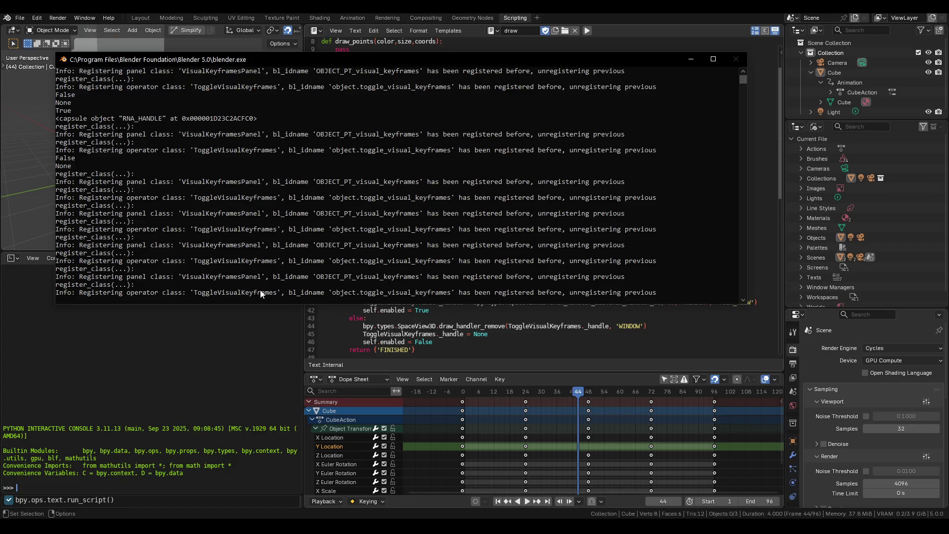
{"action": "left_click", "coordinate": [394, 327]}
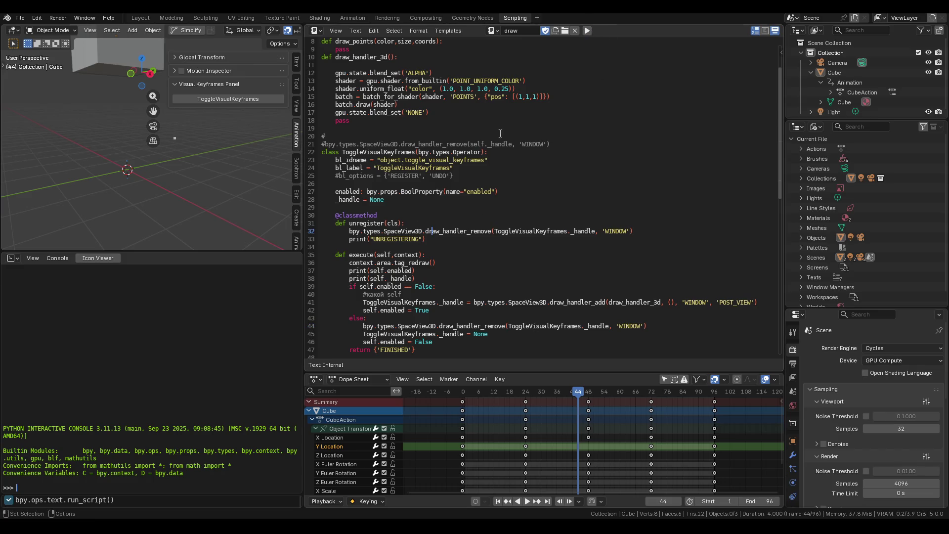
{"action": "left_click", "coordinate": [587, 30]}
{"action": "key", "text": "alt+Tab"}
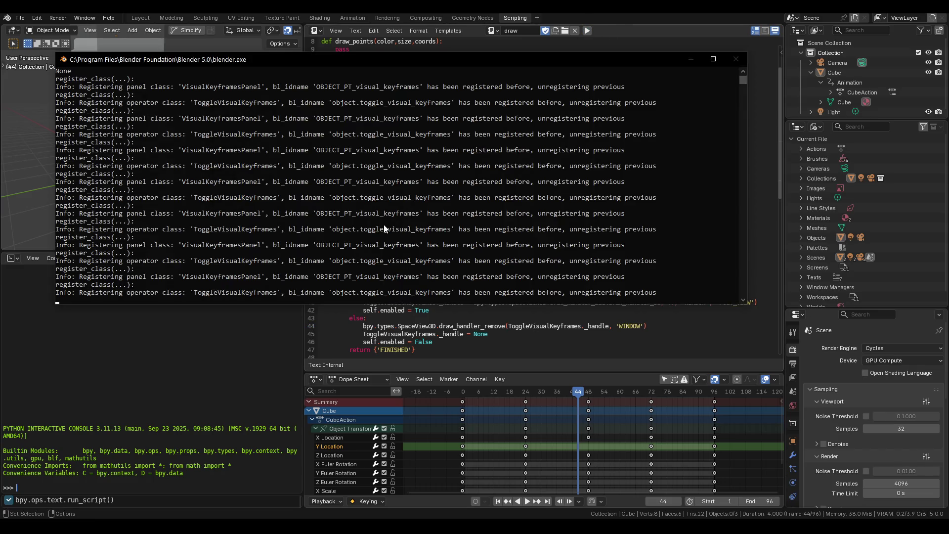
{"action": "key", "text": "alt+Tab"}
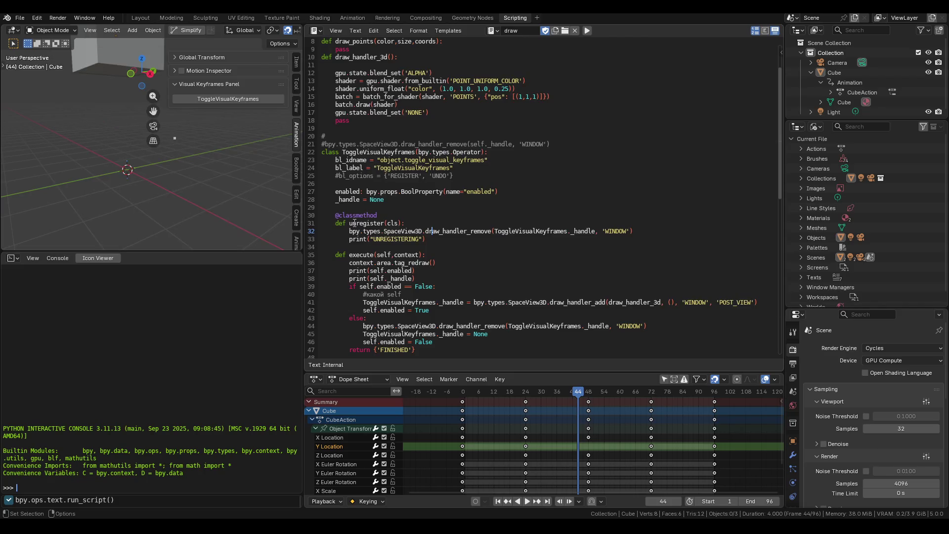
{"action": "key", "text": "alt+Tab"}
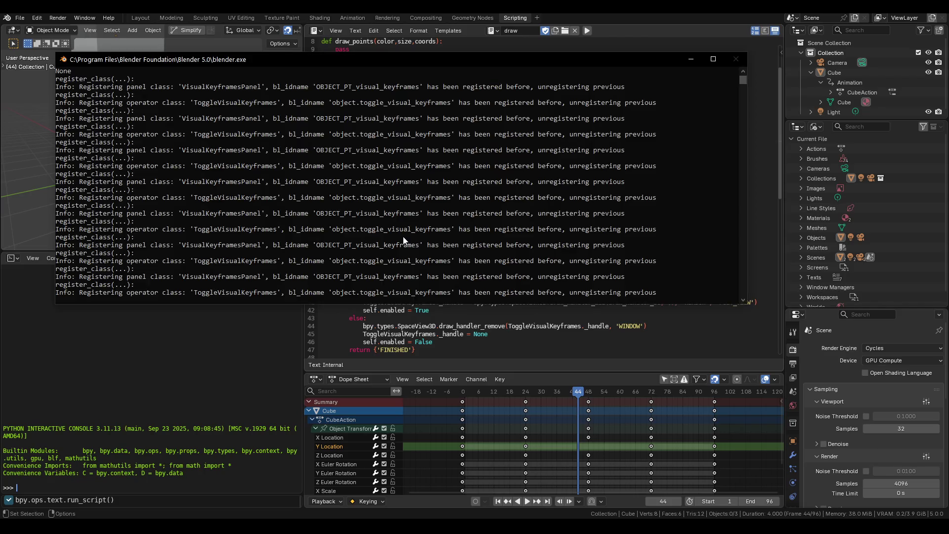
{"action": "key", "text": "alt+Tab"}
{"action": "key", "text": "alt+Tab"}
{"action": "key", "text": "Tab"}
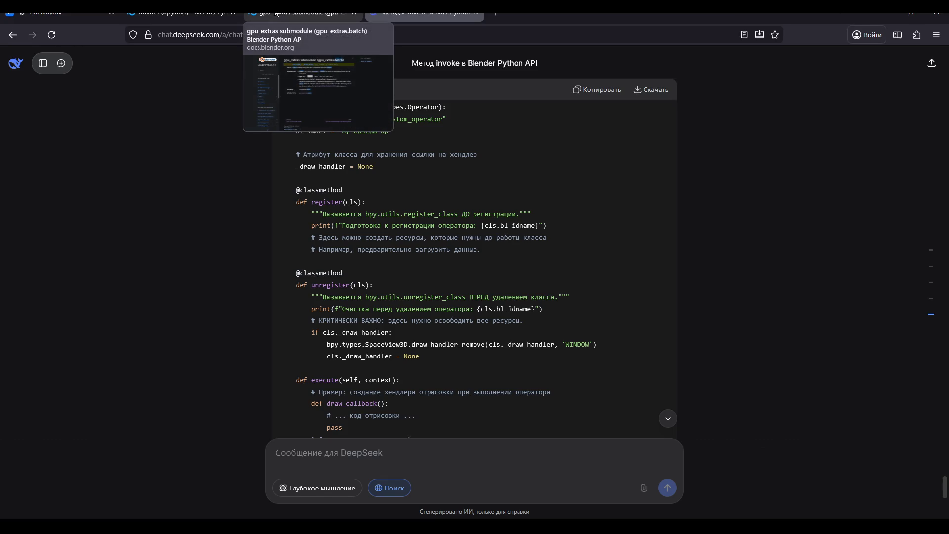
Step: Read the DeepSeek answer and consult the cited bpy.utils unregister_class documentation
{"action": "scroll", "coordinate": [414, 177], "scroll_direction": "up", "scroll_amount": 10}
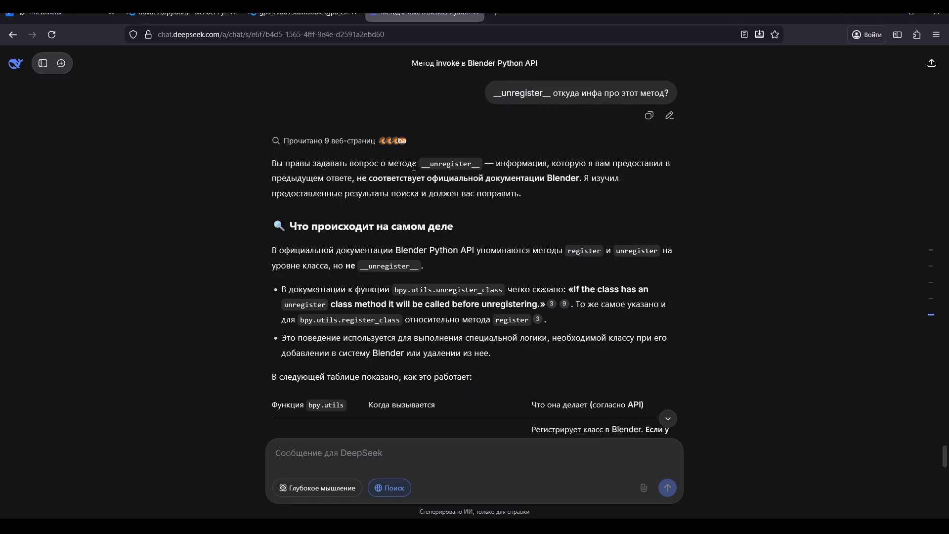
{"action": "scroll", "coordinate": [523, 205], "scroll_direction": "down", "scroll_amount": 2}
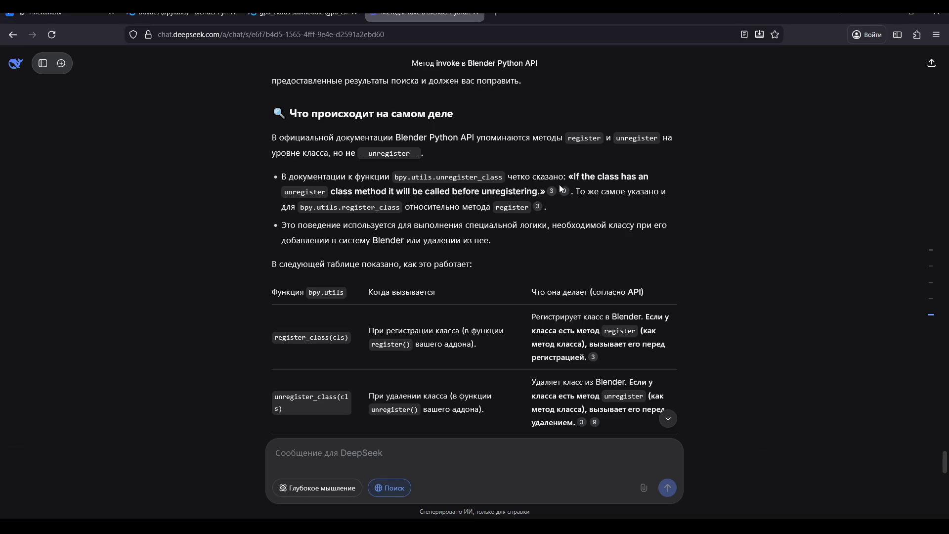
{"action": "mouse_move", "coordinate": [554, 194]}
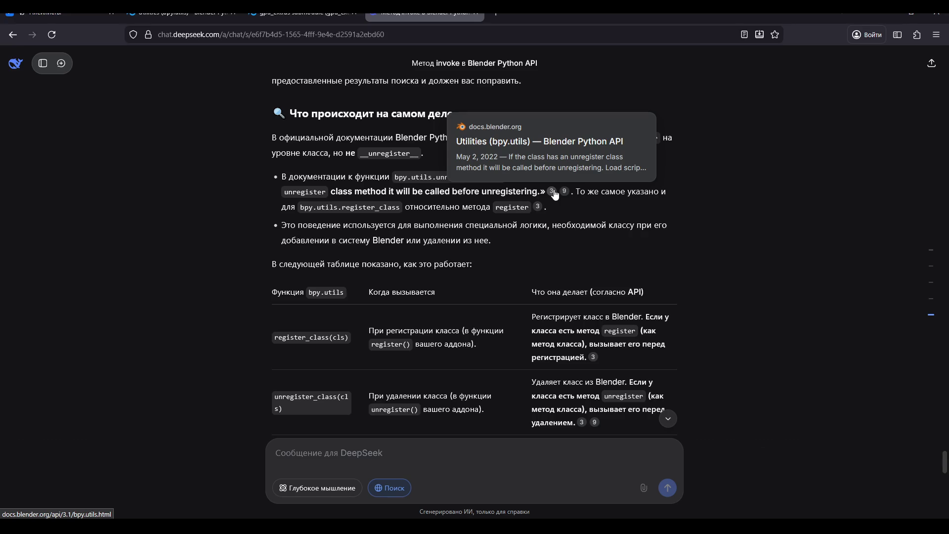
{"action": "left_click", "coordinate": [183, 14]}
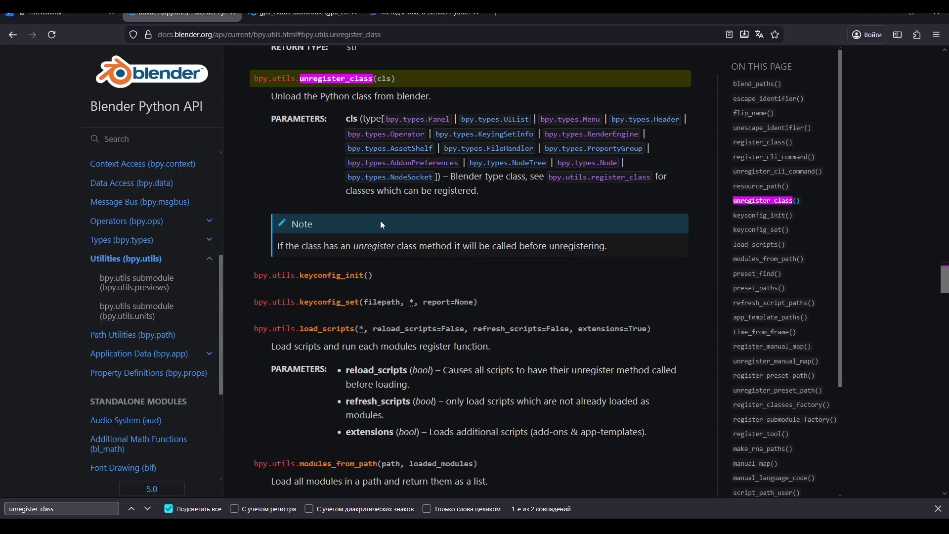
{"action": "left_click", "coordinate": [423, 13]}
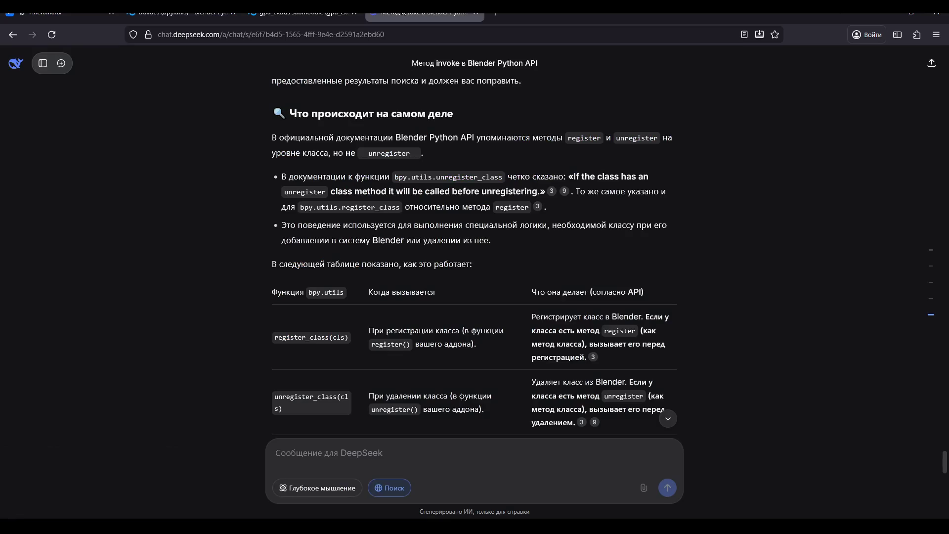
{"action": "left_click", "coordinate": [181, 14]}
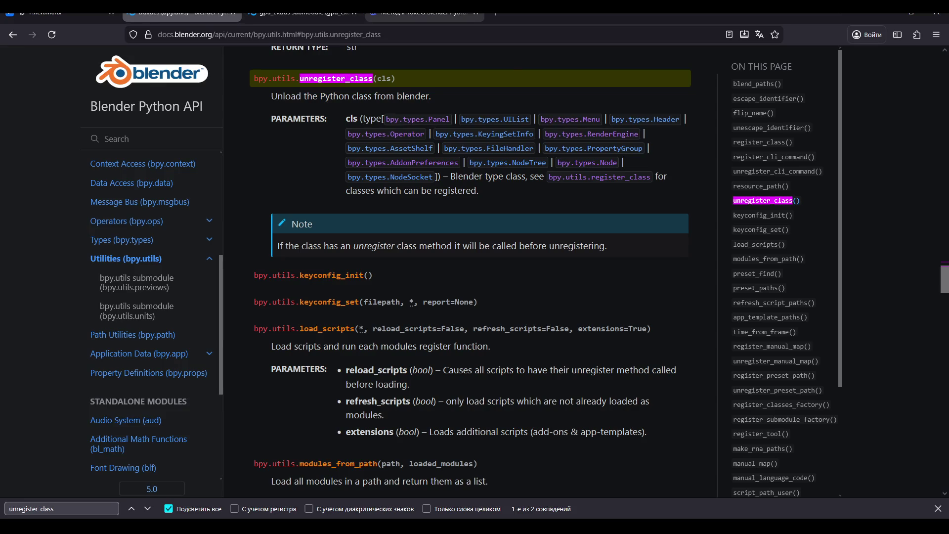
{"action": "left_click", "coordinate": [406, 16]}
{"action": "key", "text": "alt+Tab"}
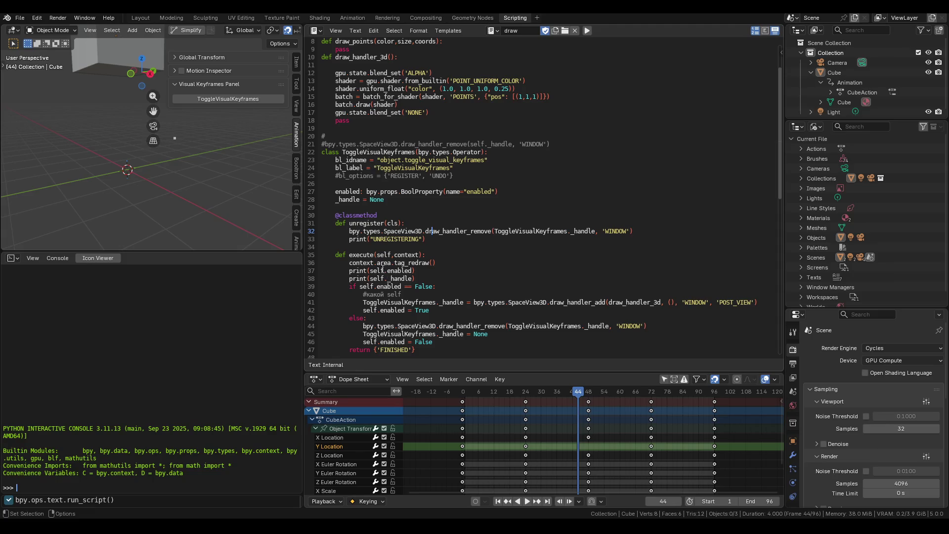
{"action": "left_click", "coordinate": [377, 224]}
{"action": "key", "text": "alt+Tab"}
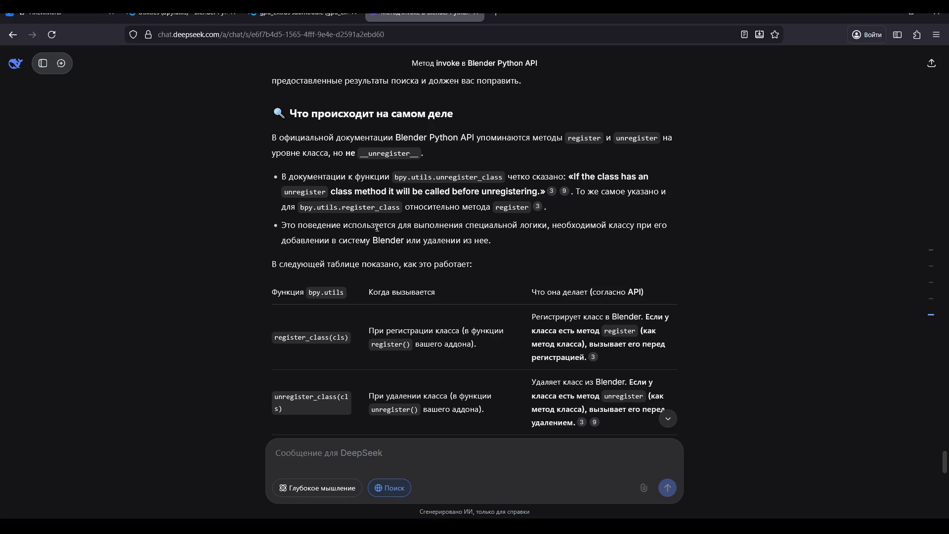
{"action": "scroll", "coordinate": [363, 162], "scroll_direction": "down", "scroll_amount": 10}
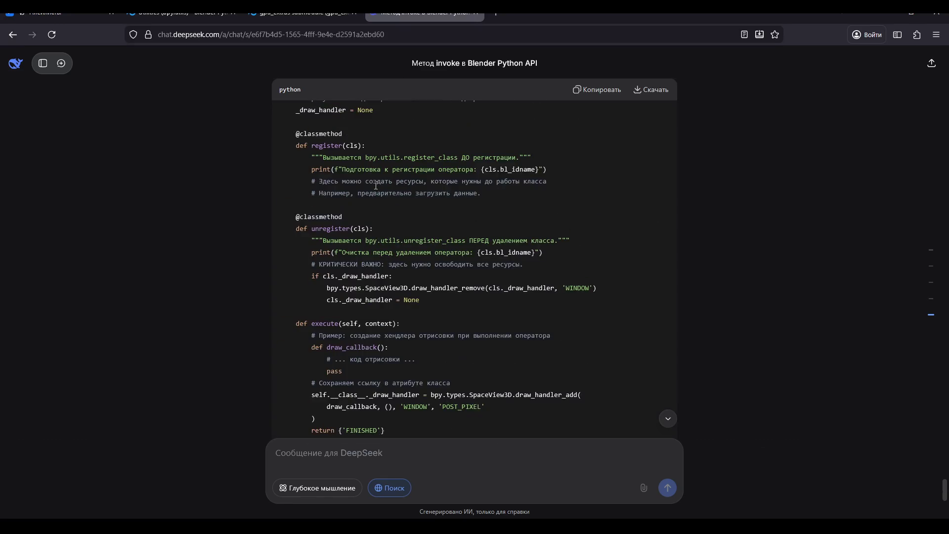
{"action": "left_click_drag", "start_coordinate": [373, 228], "coordinate": [277, 212]}
{"action": "key", "text": "ctrl+c"}
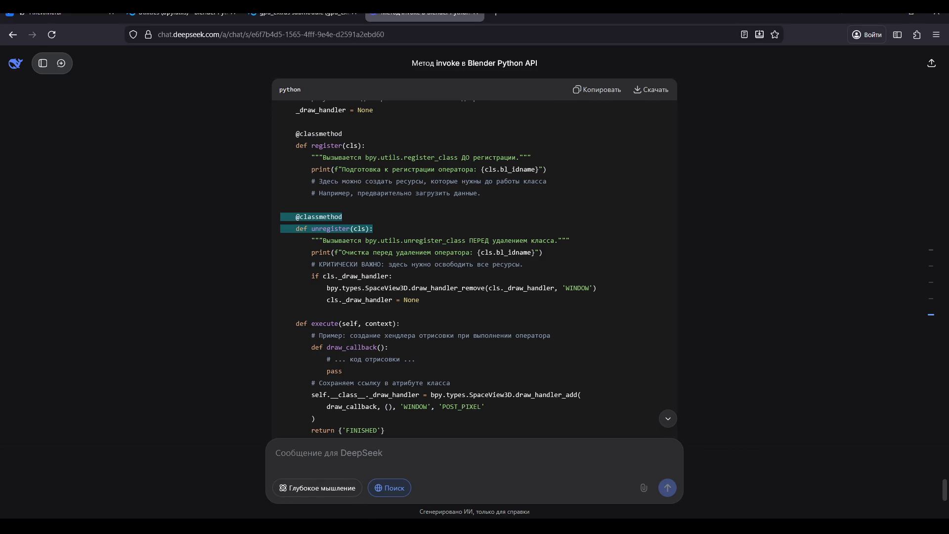
{"action": "left_click", "coordinate": [376, 526]}
{"action": "left_click", "coordinate": [344, 477]}
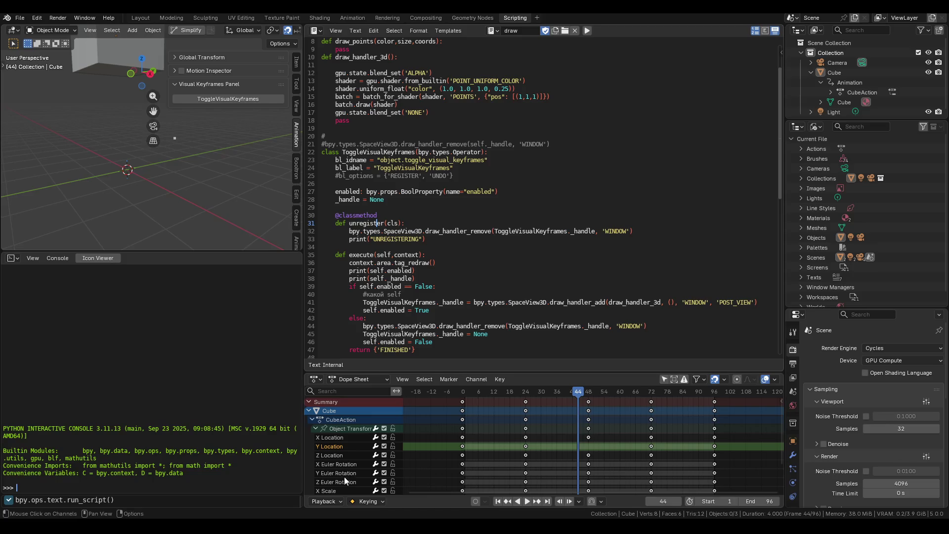
{"action": "left_click", "coordinate": [438, 244]}
{"action": "key", "text": "Return"}
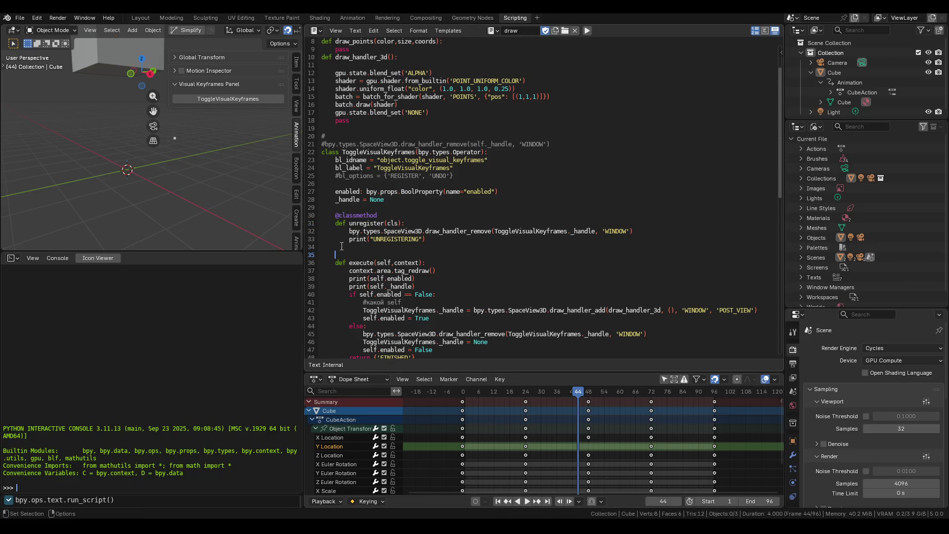
{"action": "left_click", "coordinate": [341, 247]}
{"action": "key", "text": "ctrl+v"}
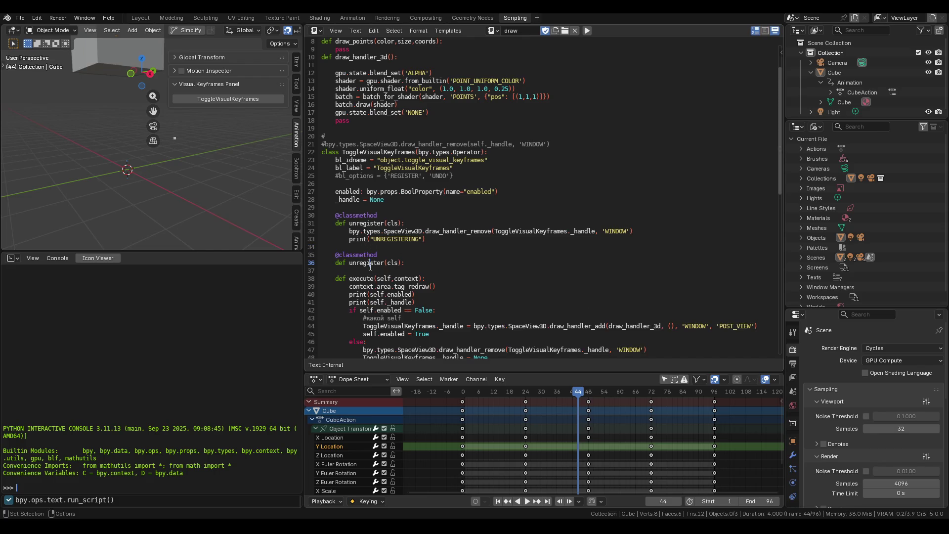
Step: Move the old method's two body lines under the new unregister(cls) definition
{"action": "double_click", "coordinate": [371, 266]}
{"action": "double_click", "coordinate": [374, 223]}
{"action": "left_click", "coordinate": [417, 264]}
{"action": "left_click_drag", "start_coordinate": [427, 238], "coordinate": [321, 223]}
{"action": "left_click_drag", "start_coordinate": [427, 239], "coordinate": [322, 231]}
{"action": "key", "text": "ctrl+c"}
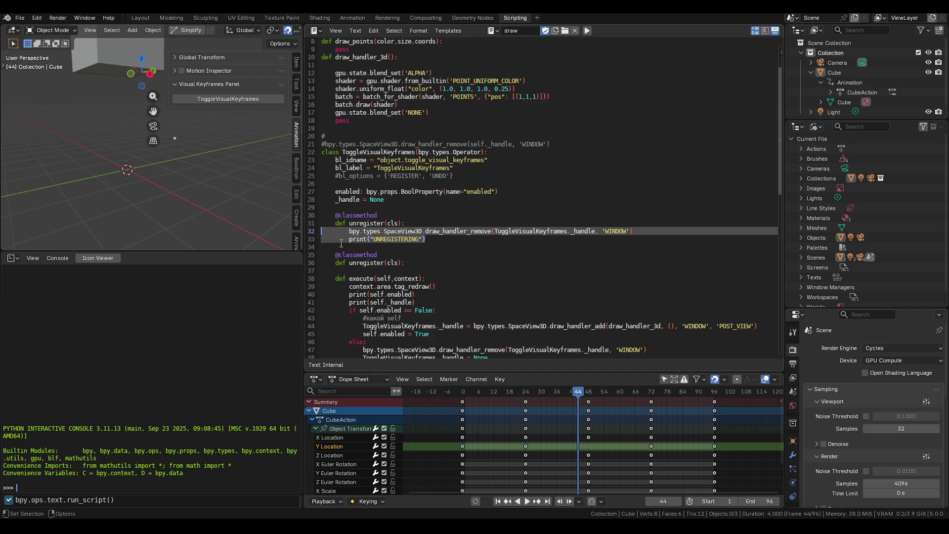
{"action": "key", "text": "BackSpace"}
{"action": "left_click", "coordinate": [413, 255]}
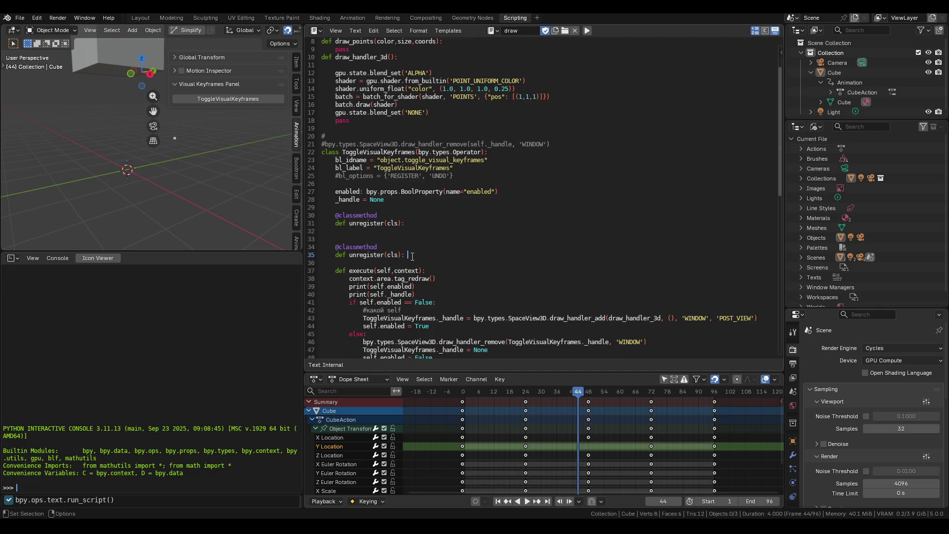
{"action": "key", "text": "Return"}
{"action": "key", "text": "ctrl+v"}
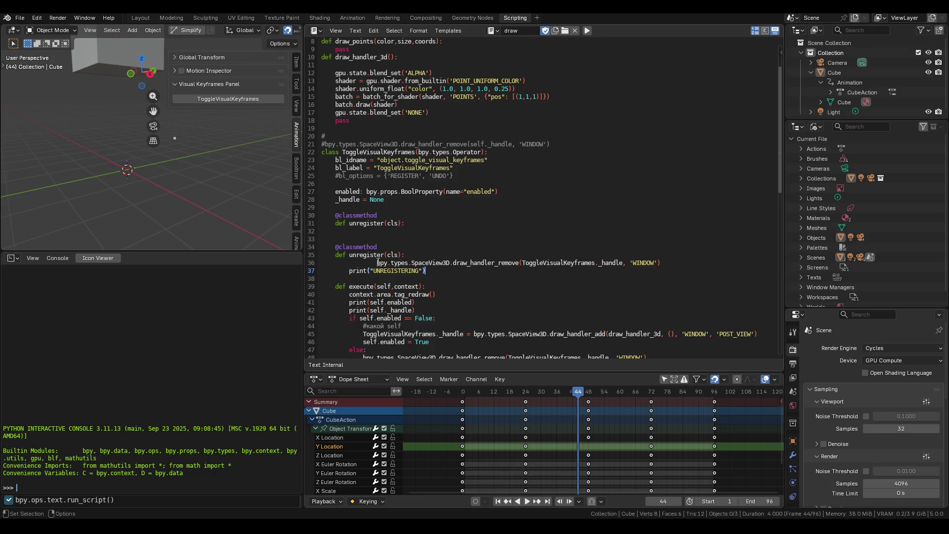
Step: Place the draw_handler_remove call after the UNREGISTERING print and comment it out with #
{"action": "left_click", "coordinate": [379, 263]}
{"action": "key", "text": "BackSpace"}
{"action": "key", "text": "BackSpace"}
{"action": "left_click_drag", "start_coordinate": [634, 263], "coordinate": [343, 262]}
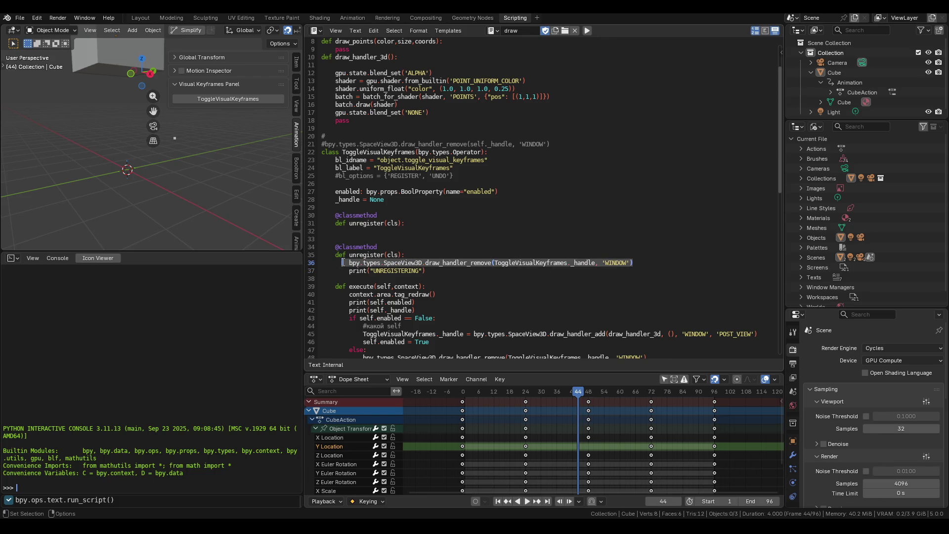
{"action": "key", "text": "ctrl+x"}
{"action": "left_click", "coordinate": [425, 271]}
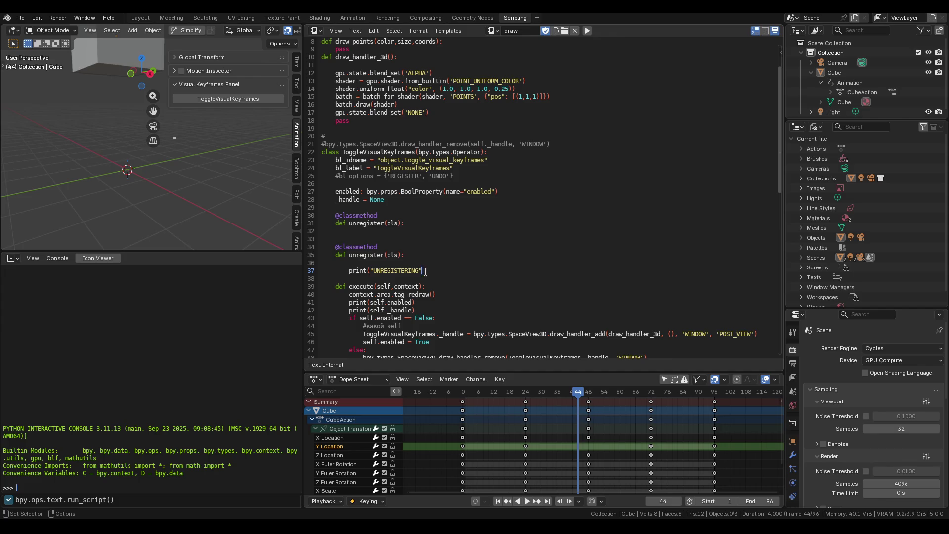
{"action": "left_click", "coordinate": [428, 271]}
{"action": "key", "text": "Return"}
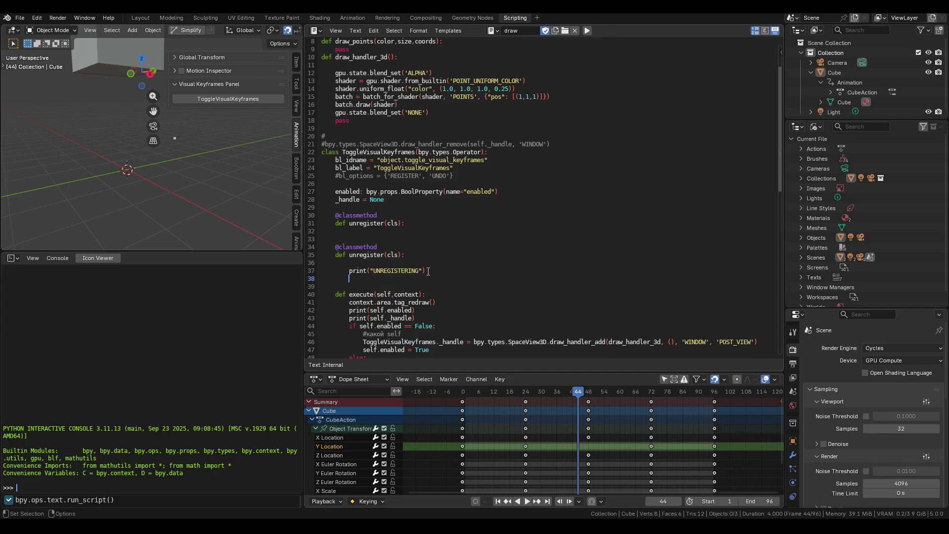
{"action": "key", "text": "ctrl+v"}
{"action": "left_click", "coordinate": [347, 279]}
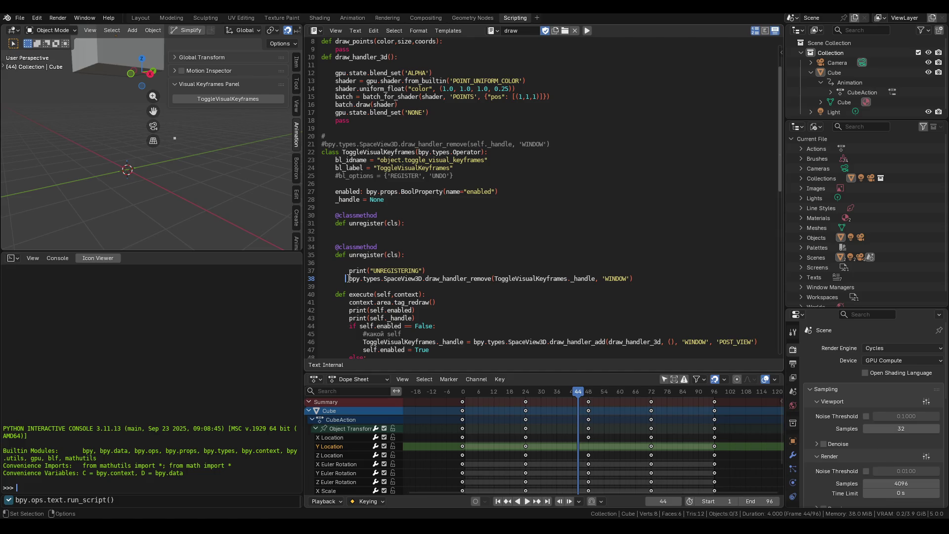
{"action": "type", "text": "#"}
Step: Delete the leftover empty line and the old duplicate unregister block
{"action": "left_click", "coordinate": [358, 264]}
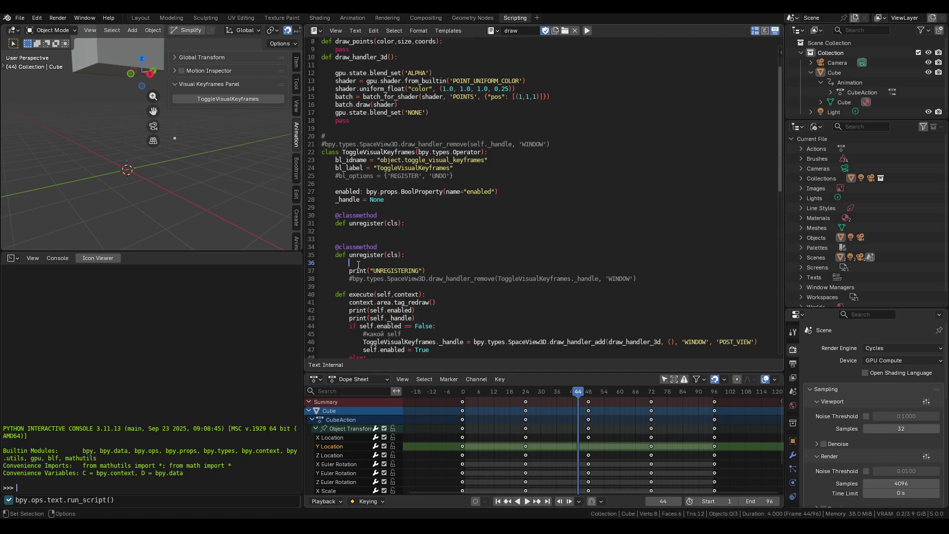
{"action": "key", "text": "BackSpace"}
{"action": "key", "text": "BackSpace"}
{"action": "key", "text": "BackSpace"}
{"action": "left_click_drag", "start_coordinate": [336, 207], "coordinate": [323, 247]}
{"action": "key", "text": "BackSpace"}
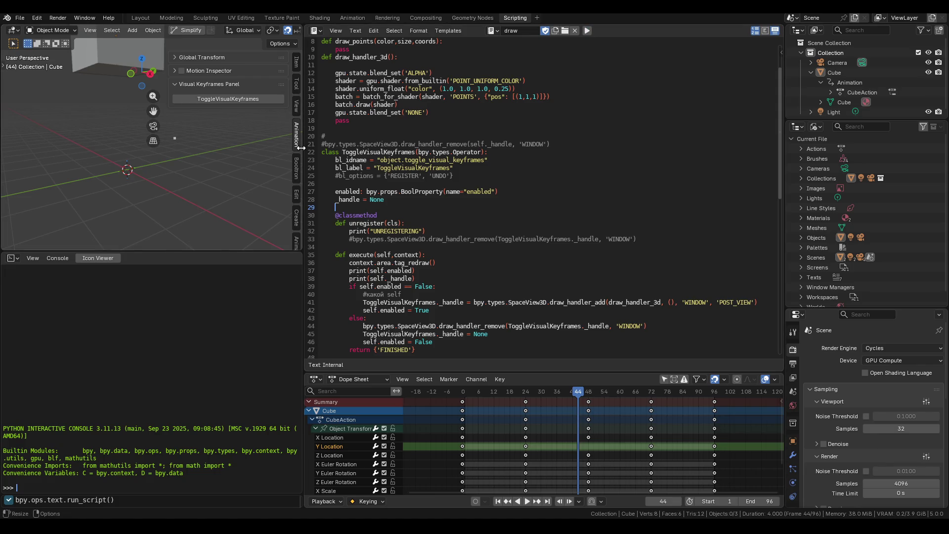
{"action": "key", "text": "alt+Tab"}
{"action": "key", "text": "alt+Tab"}
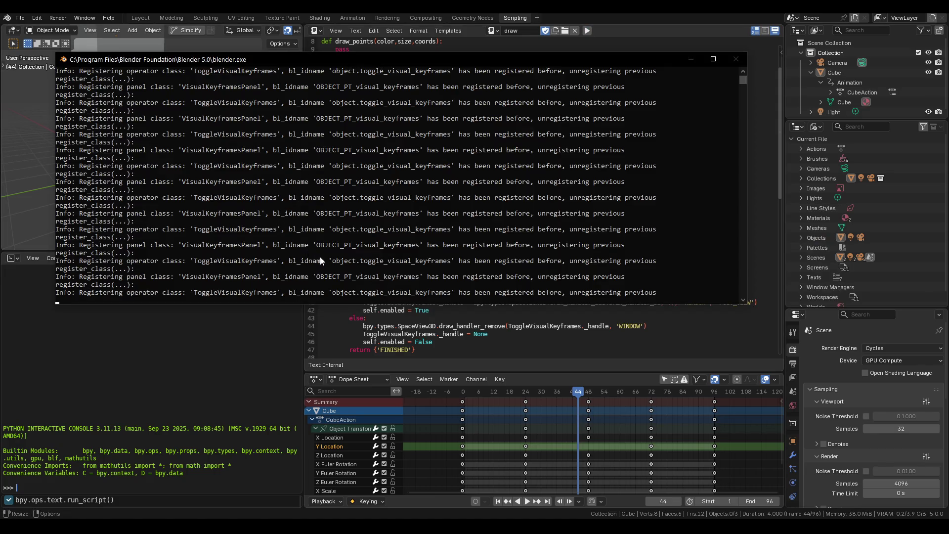
Step: Set aside the blender.exe console and return to DeepSeek's register(cls)/unregister(cls) code example
{"action": "left_click", "coordinate": [692, 59]}
{"action": "key", "text": "alt+Tab"}
{"action": "key", "text": "alt+Tab"}
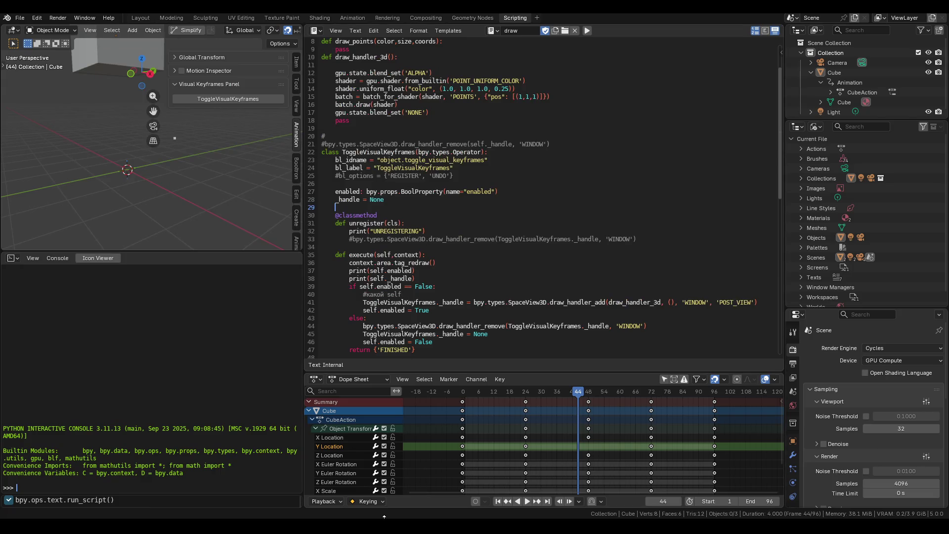
{"action": "mouse_move", "coordinate": [374, 526]}
{"action": "left_click", "coordinate": [349, 480]}
{"action": "left_click", "coordinate": [428, 487]}
{"action": "mouse_move", "coordinate": [412, 494]}
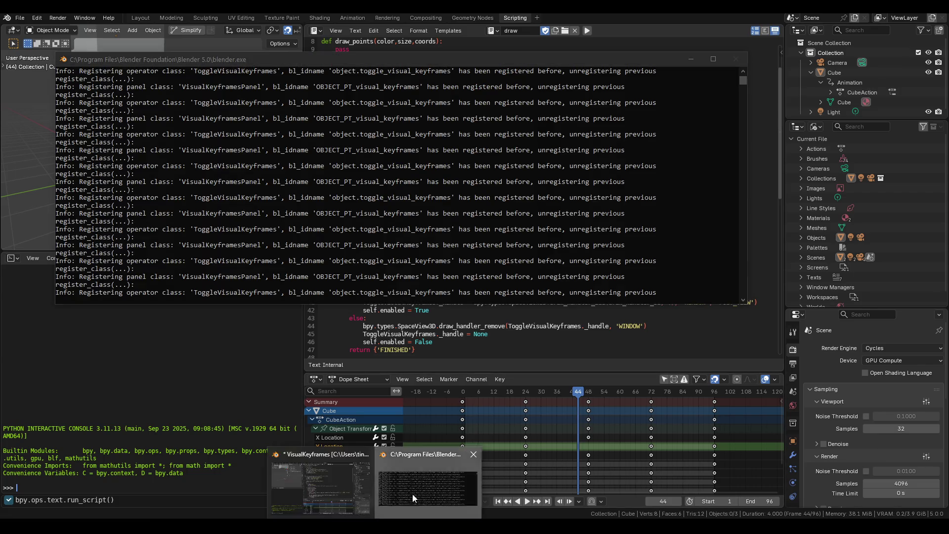
{"action": "left_click", "coordinate": [329, 488]}
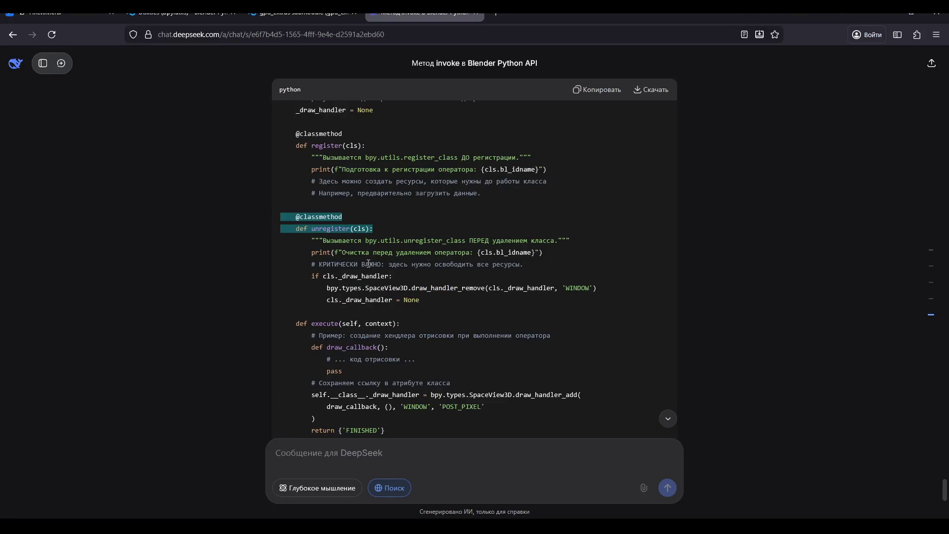
{"action": "left_click", "coordinate": [366, 264]}
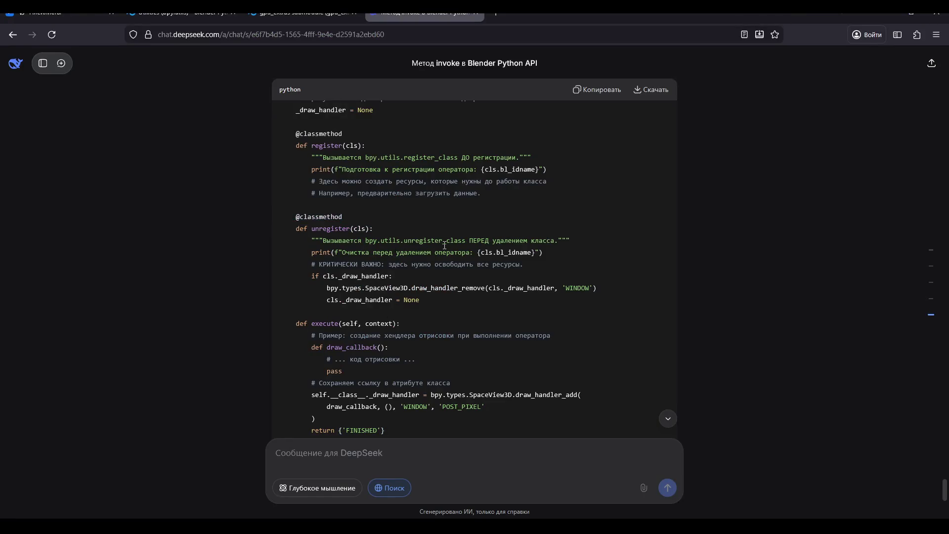
Step: Scroll through the example's module register/unregister functions and 'Почему это важно', then return to Blender's script
{"action": "scroll", "coordinate": [399, 261], "scroll_direction": "down", "scroll_amount": 2}
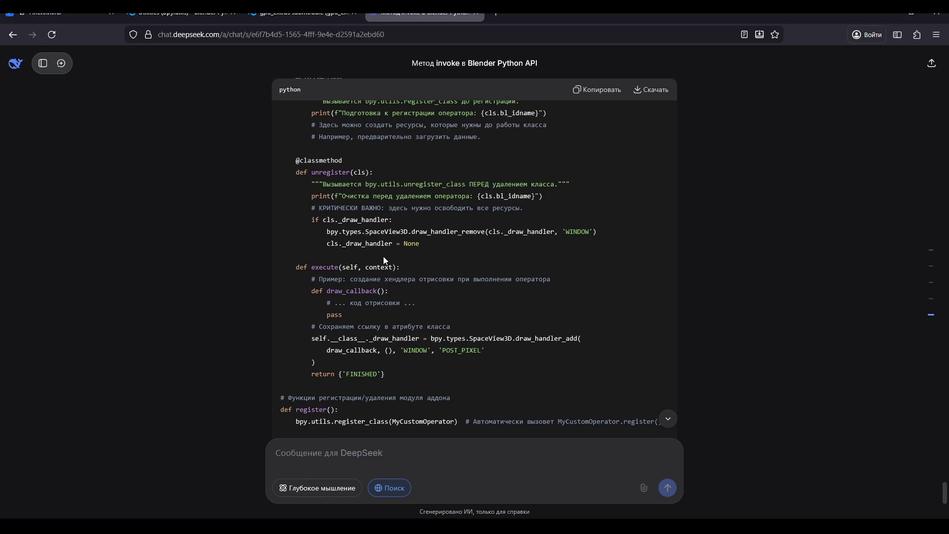
{"action": "scroll", "coordinate": [384, 259], "scroll_direction": "down", "scroll_amount": 2}
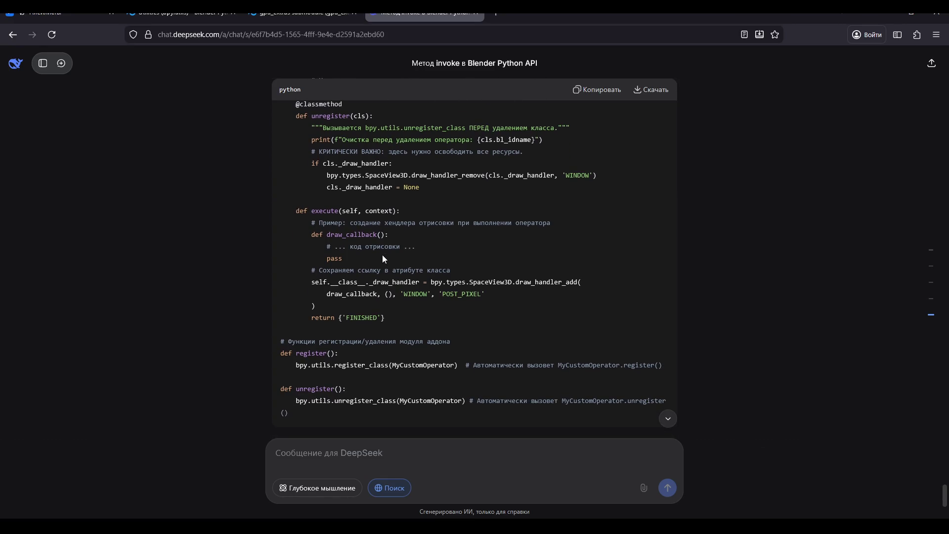
{"action": "scroll", "coordinate": [384, 258], "scroll_direction": "down", "scroll_amount": 2}
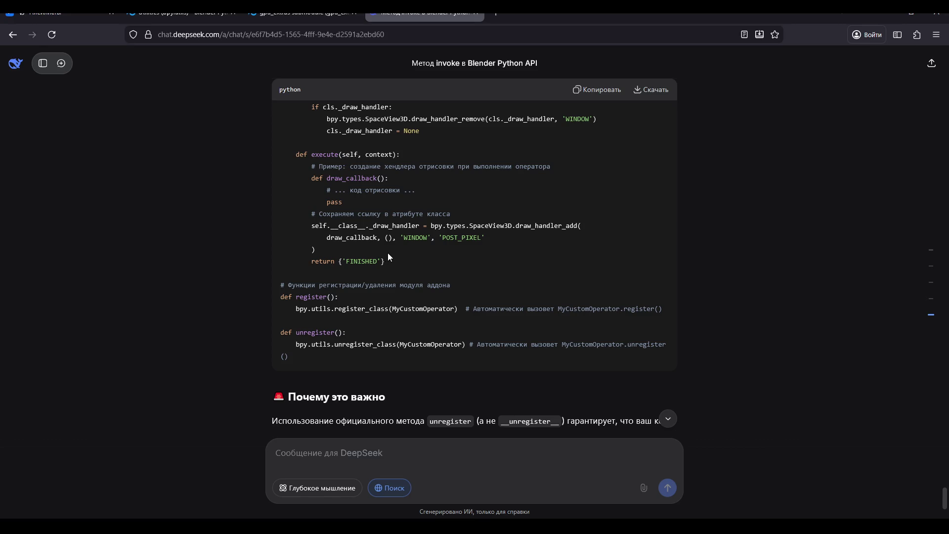
{"action": "scroll", "coordinate": [387, 251], "scroll_direction": "down", "scroll_amount": 2}
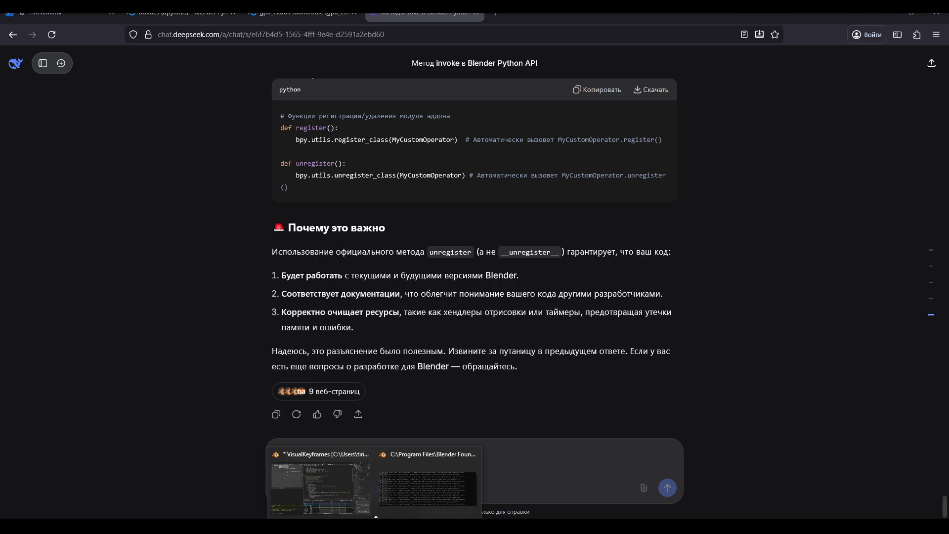
{"action": "left_click", "coordinate": [345, 487]}
{"action": "scroll", "coordinate": [459, 249], "scroll_direction": "up", "scroll_amount": 2}
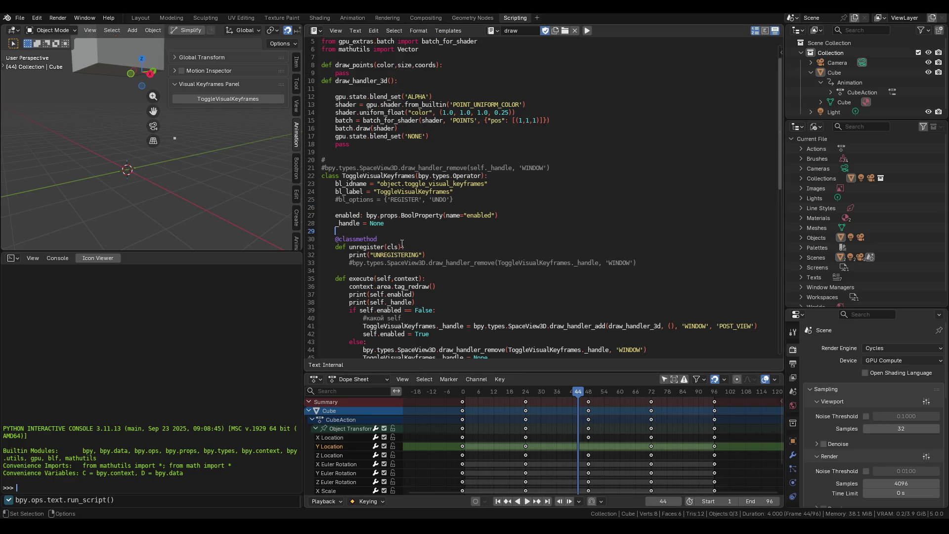
{"action": "key", "text": "alt+Tab"}
{"action": "left_click", "coordinate": [173, 13]}
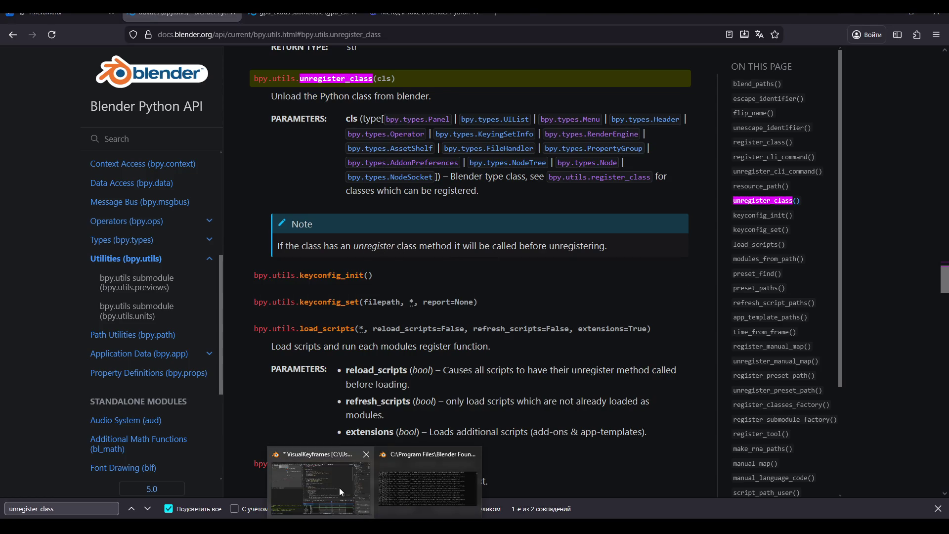
{"action": "left_click", "coordinate": [340, 488]}
{"action": "left_click_drag", "start_coordinate": [377, 241], "coordinate": [336, 241]}
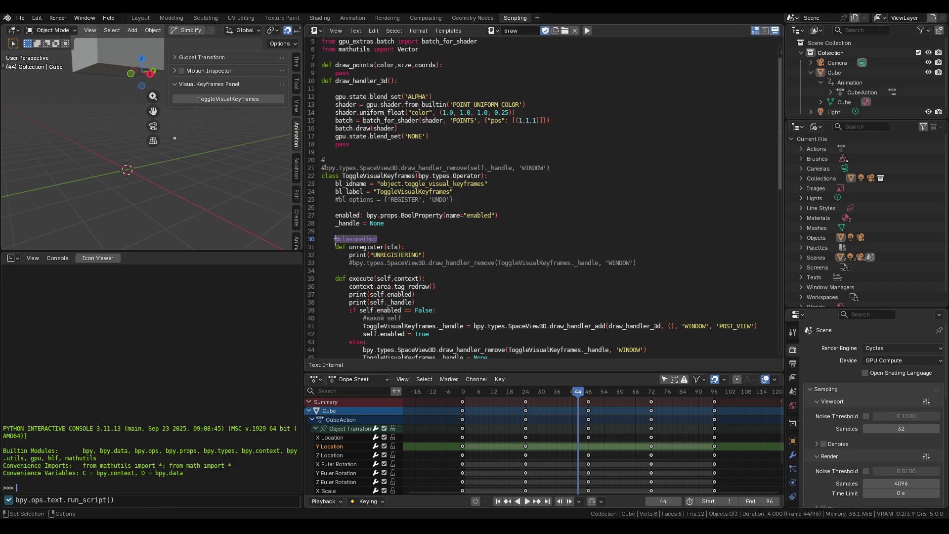